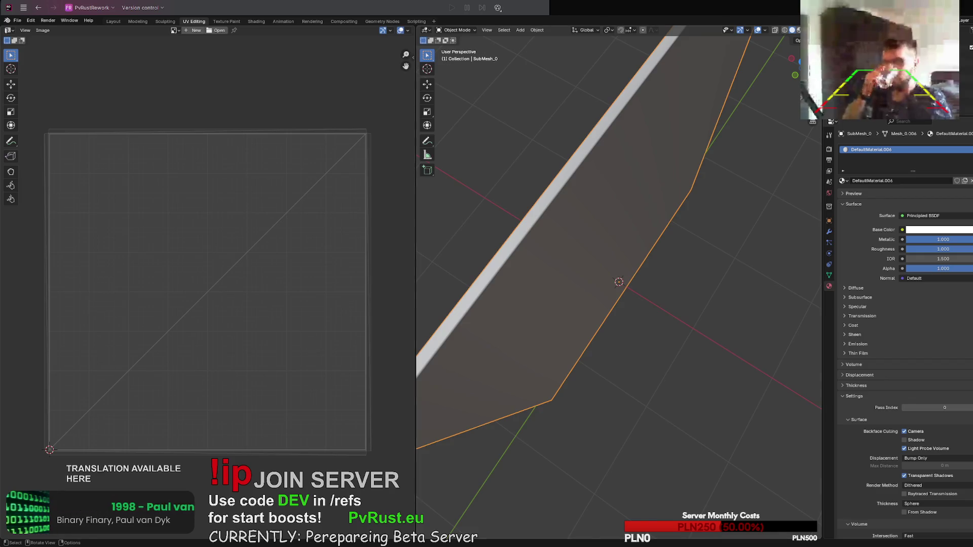
Step: Rotate the SubMesh_0 plank upright and switch to the Texture Paint workspace
key("r")
left_click(776, 343)
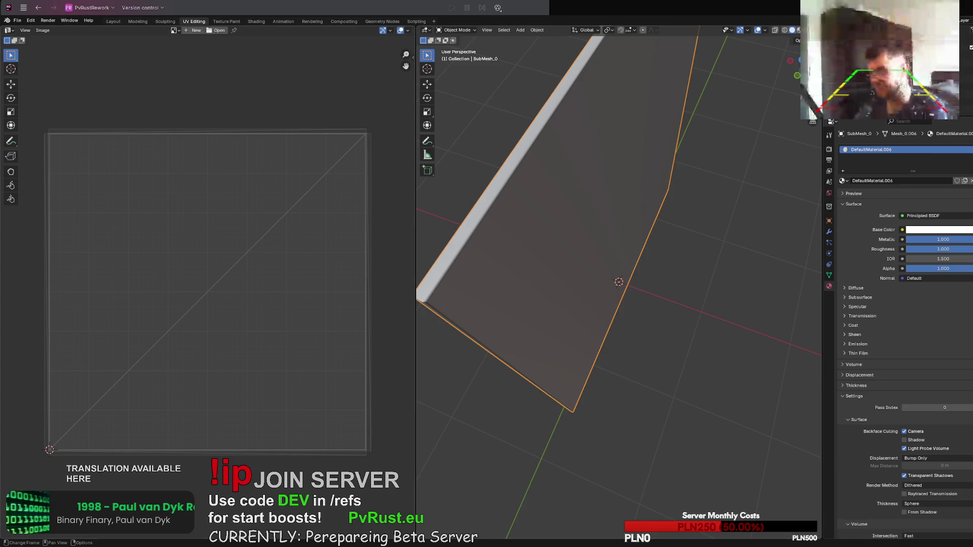
middle_click_drag(558, 350, 606, 335)
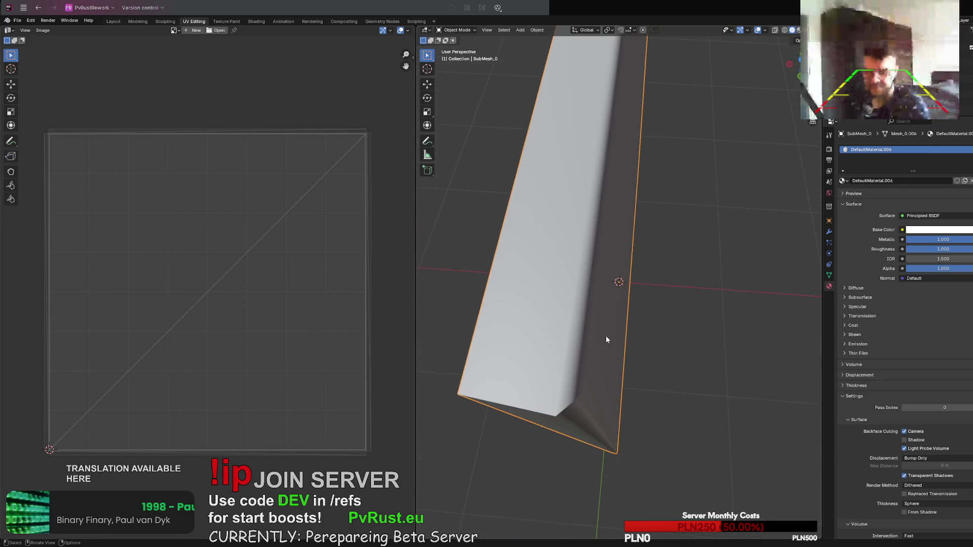
middle_click_drag(695, 324, 797, 306)
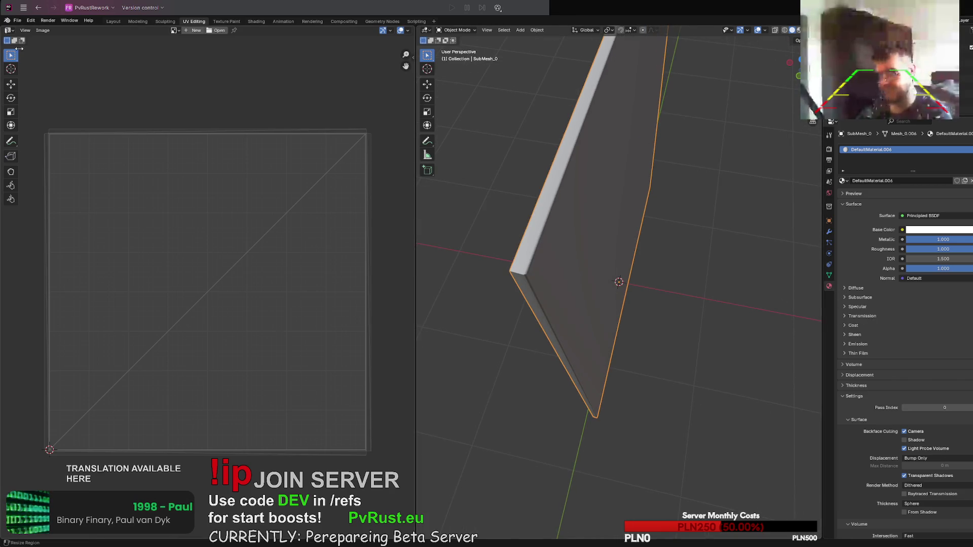
left_click(224, 21)
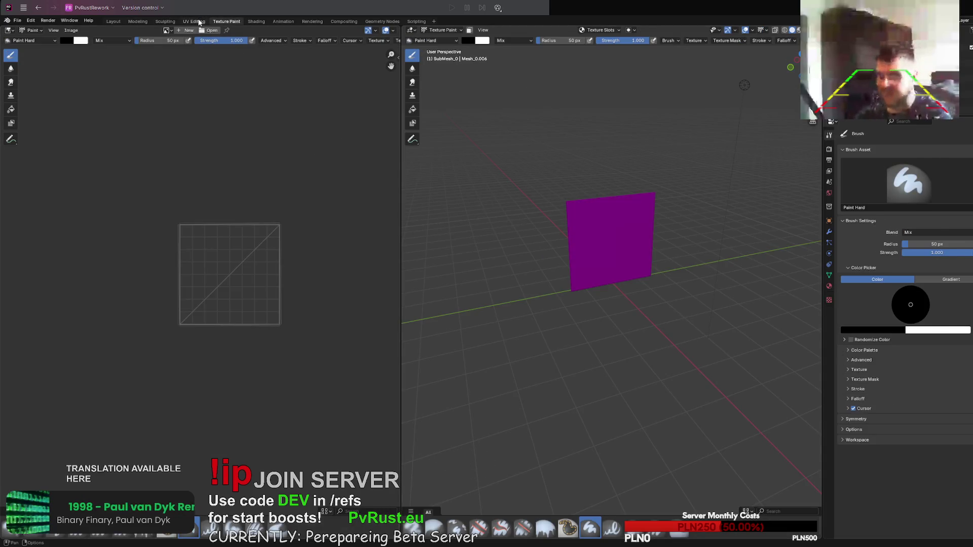
Step: In the Layout workspace, enlarge the bottom area and turn it into the Shader Editor
left_click(194, 22)
left_click(123, 22)
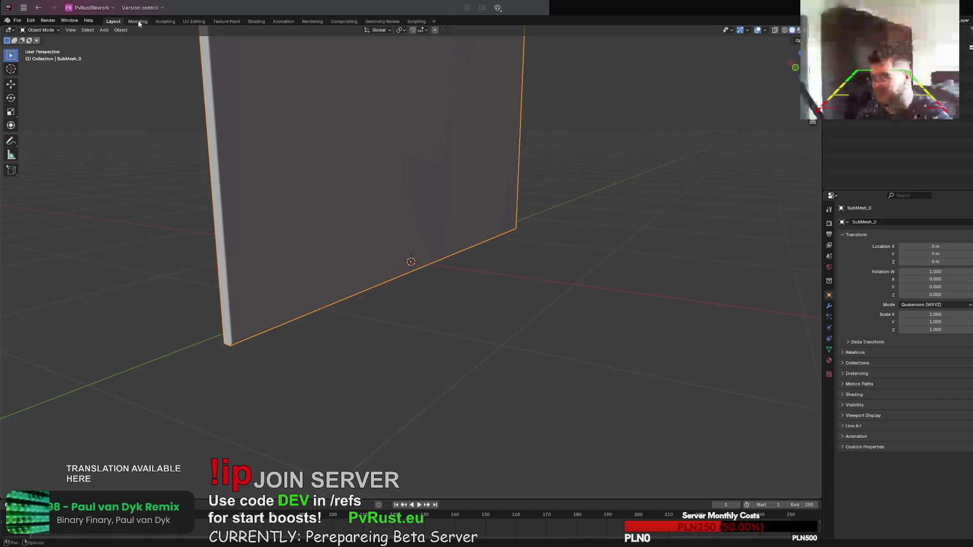
left_click(138, 21)
left_click(115, 22)
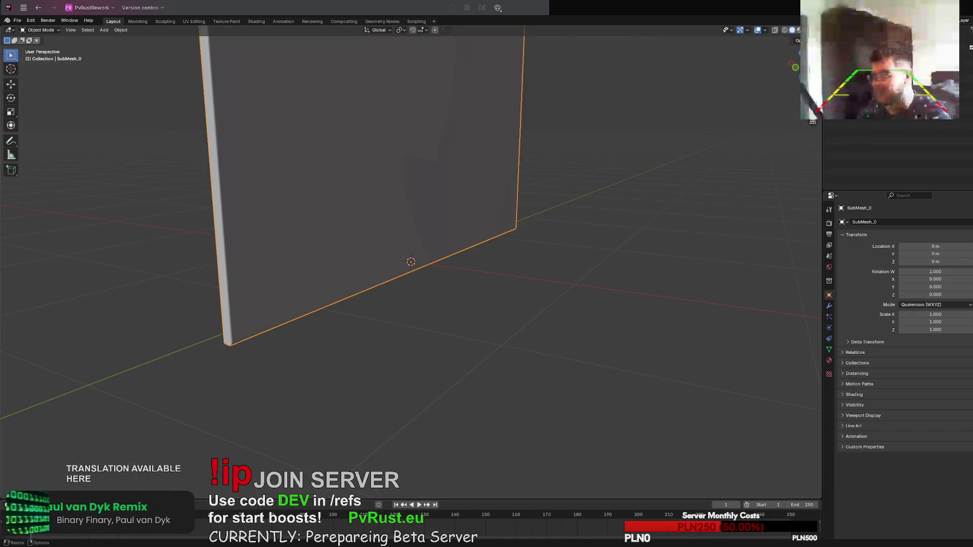
left_click_drag(101, 500, 101, 391)
left_click(9, 395)
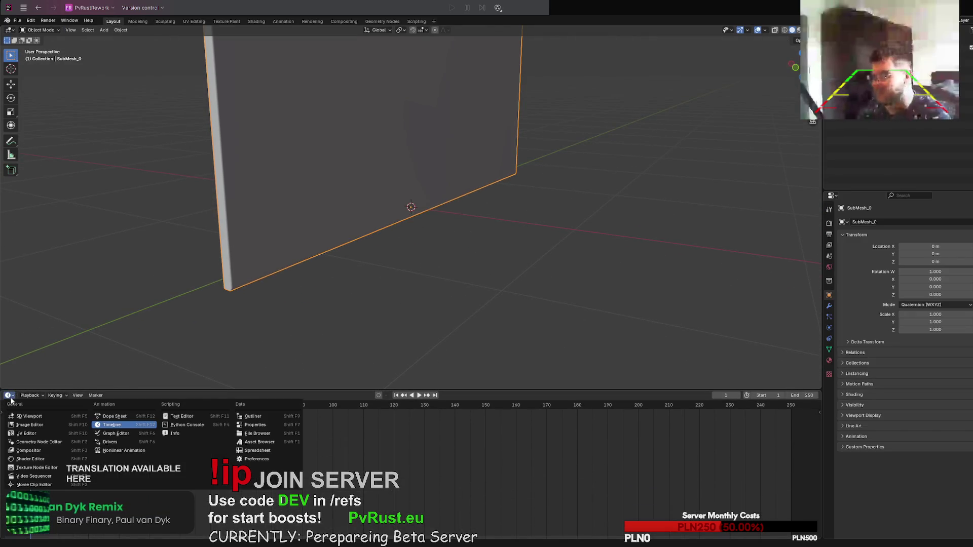
left_click(42, 460)
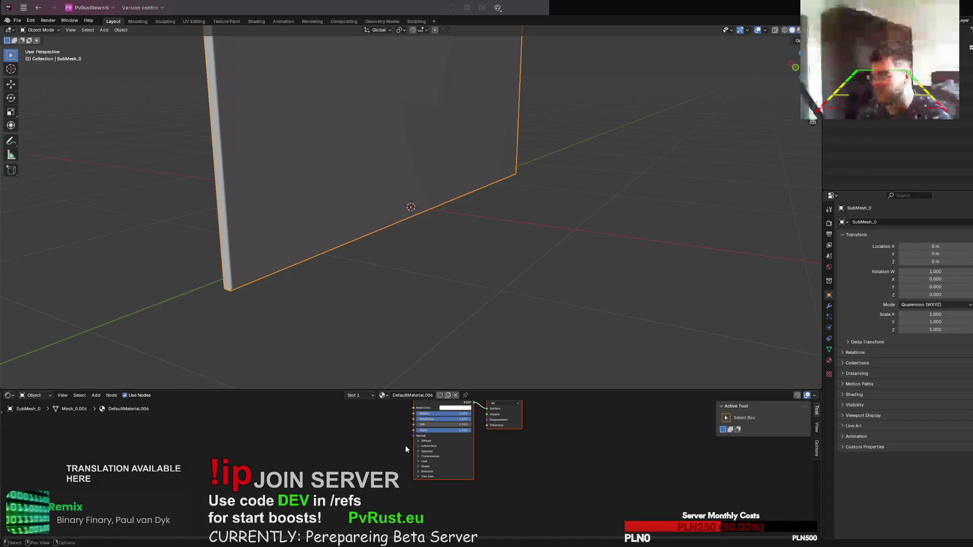
scroll(607, 449, "up", 2)
middle_click_drag(591, 487, 634, 488)
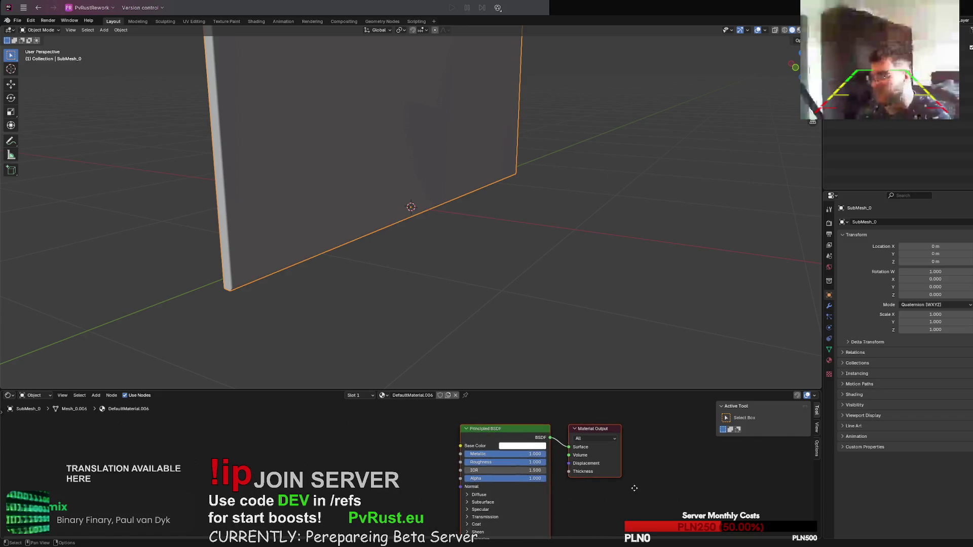
scroll(563, 232, "down", 5)
mouse_move(573, 214)
middle_mouse_down()
mouse_move(579, 224)
mouse_move(575, 205)
mouse_move(560, 246)
middle_mouse_up()
Step: Add an empty second material slot to SubMesh_0 under DefaultMaterial.006
right_click(329, 412)
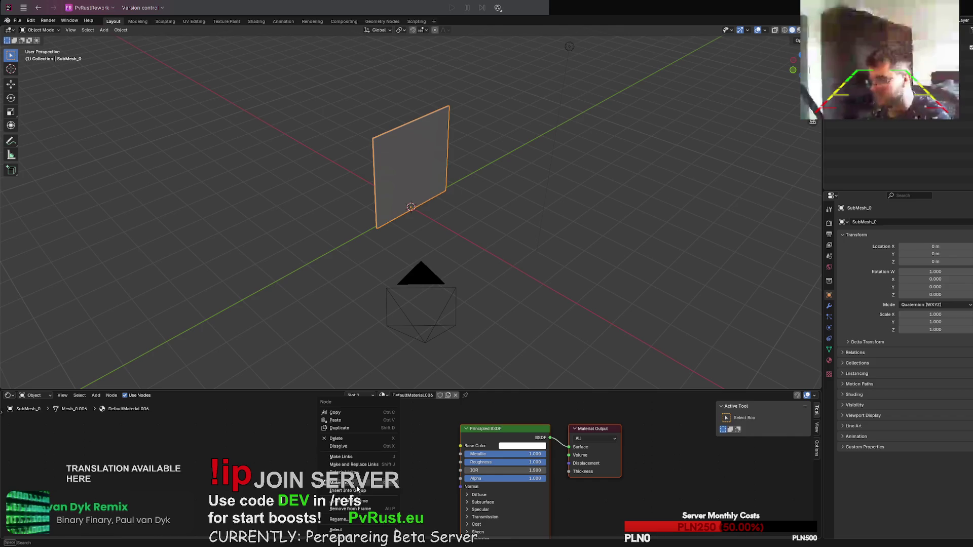
right_click(296, 453)
right_click(296, 453)
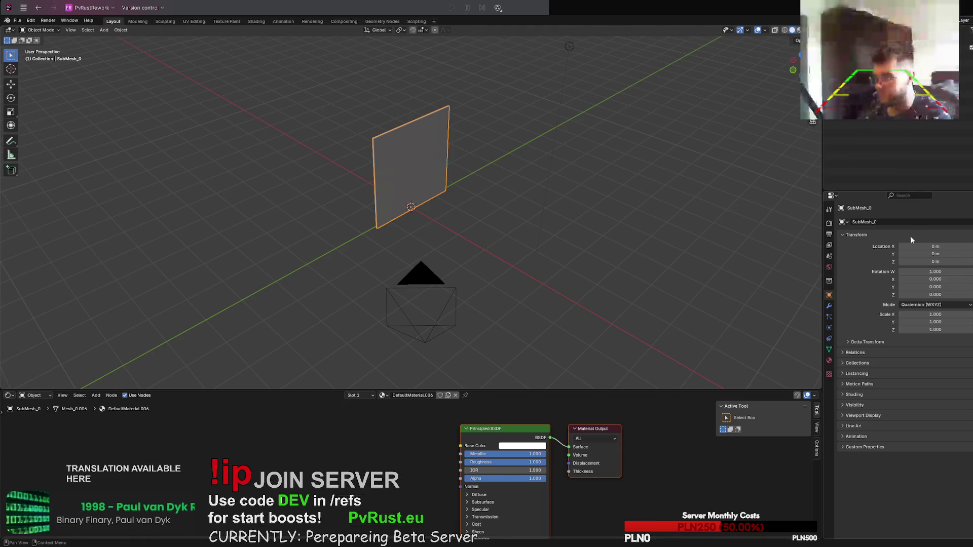
left_click(829, 360)
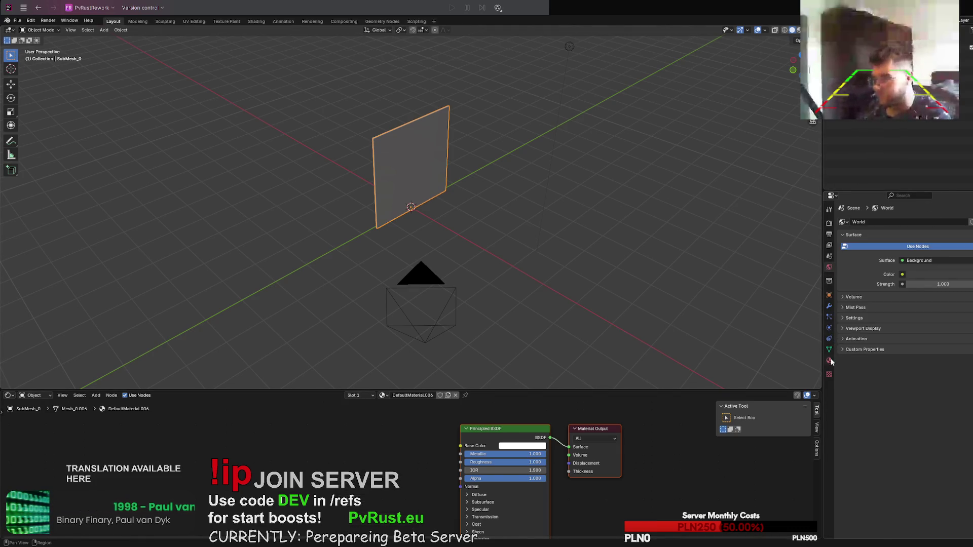
left_click(969, 224)
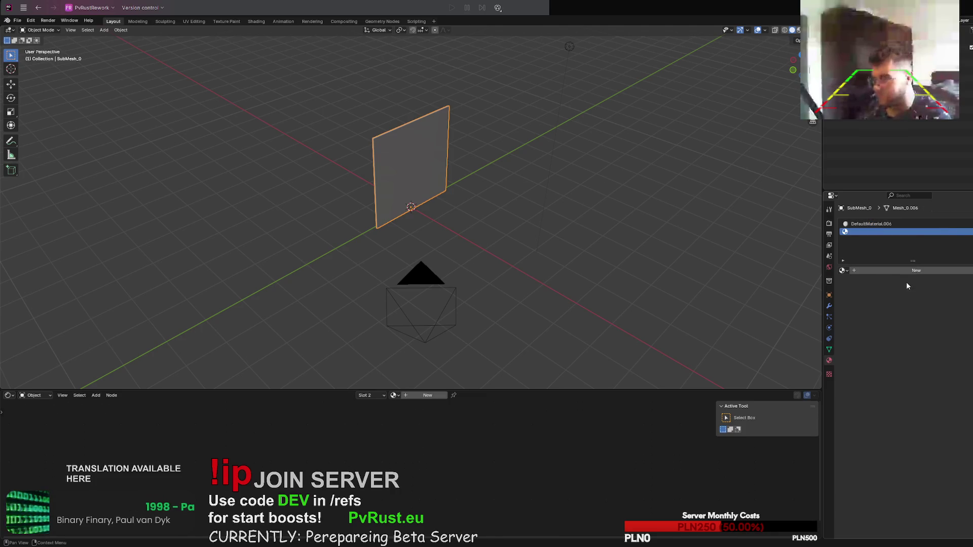
Step: Create the new Material.001 in the empty second slot
left_click(905, 270)
right_click(283, 451)
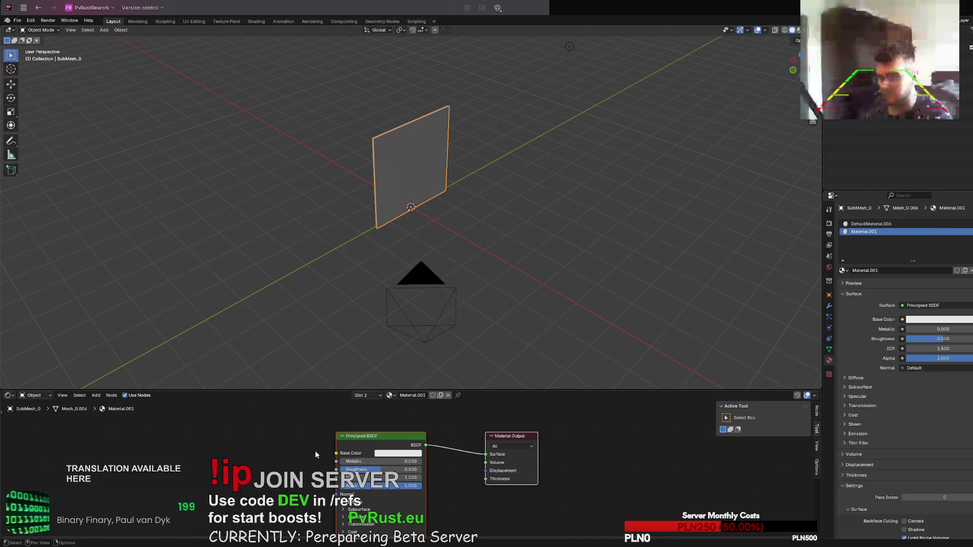
right_click(285, 444)
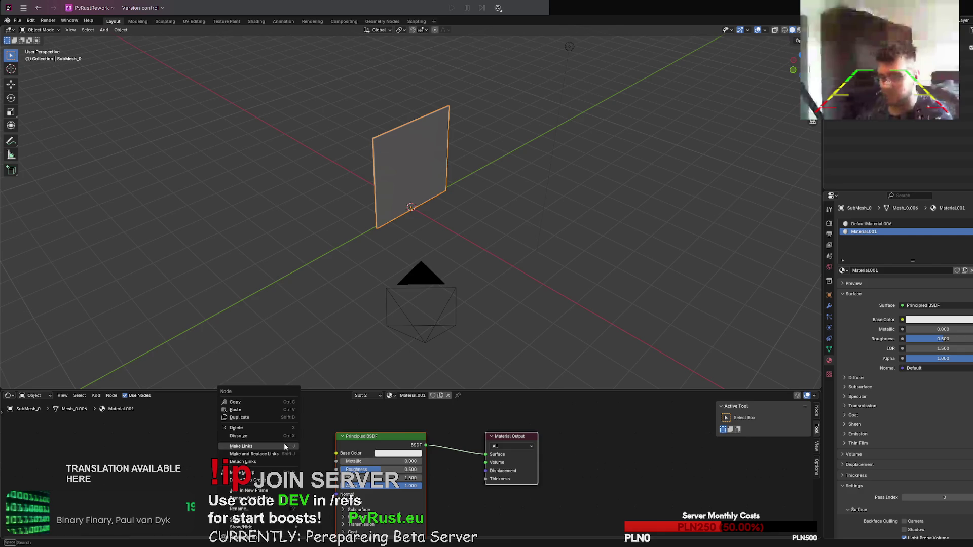
left_click(176, 447)
Step: Add an Image Texture node loading wall_assorted_giftwrap_ao.png to Material.001
right_click(217, 440)
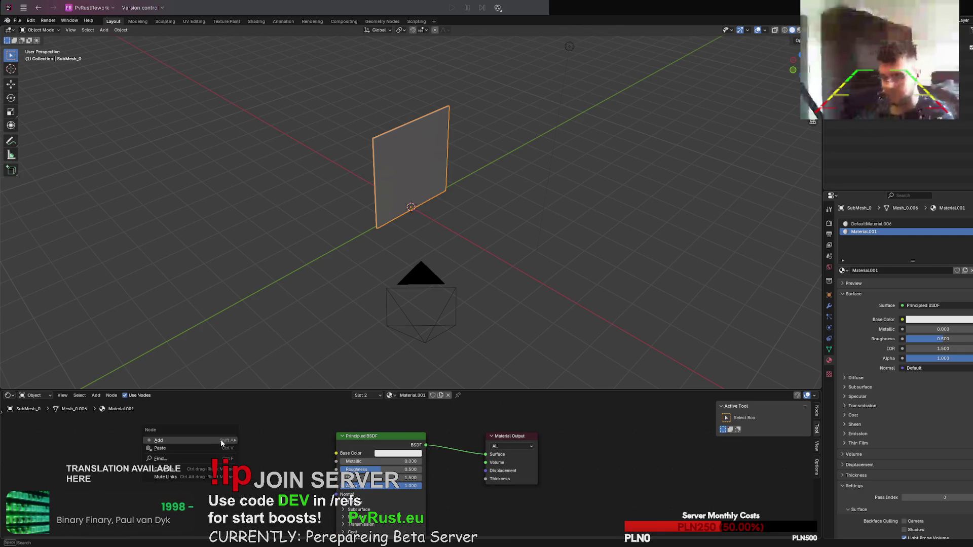
mouse_move(219, 442)
mouse_move(273, 481)
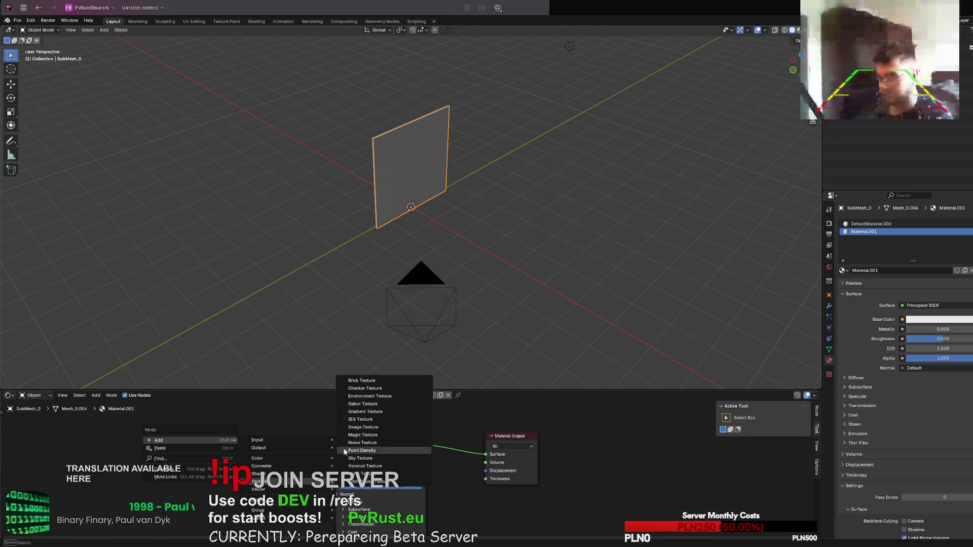
left_click(363, 427)
left_click(304, 448)
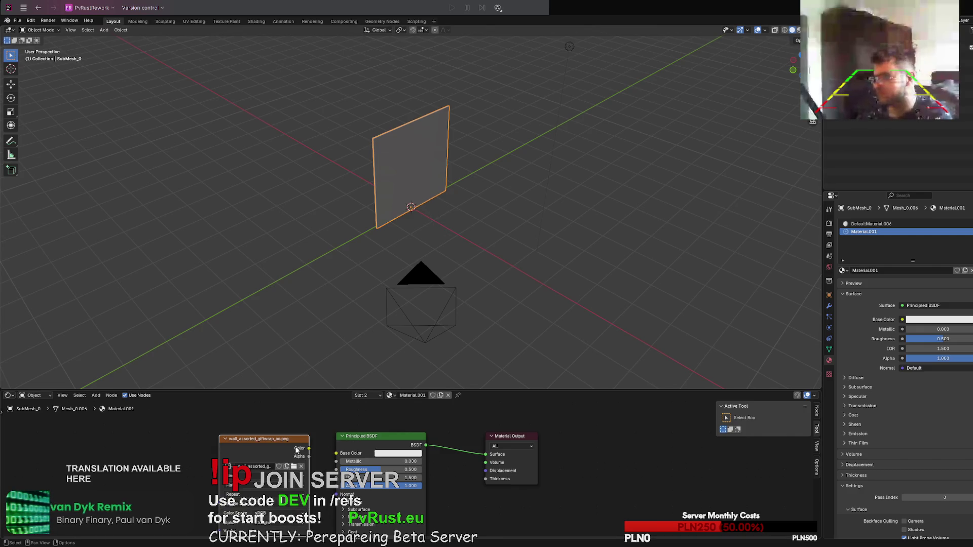
Step: Link the image texture's Color to Base Color and remove the DefaultMaterial.006 slot
mouse_move(428, 207)
left_mouse_down()
mouse_move(247, 434)
mouse_move(237, 432)
mouse_move(338, 472)
mouse_move(336, 454)
left_mouse_up()
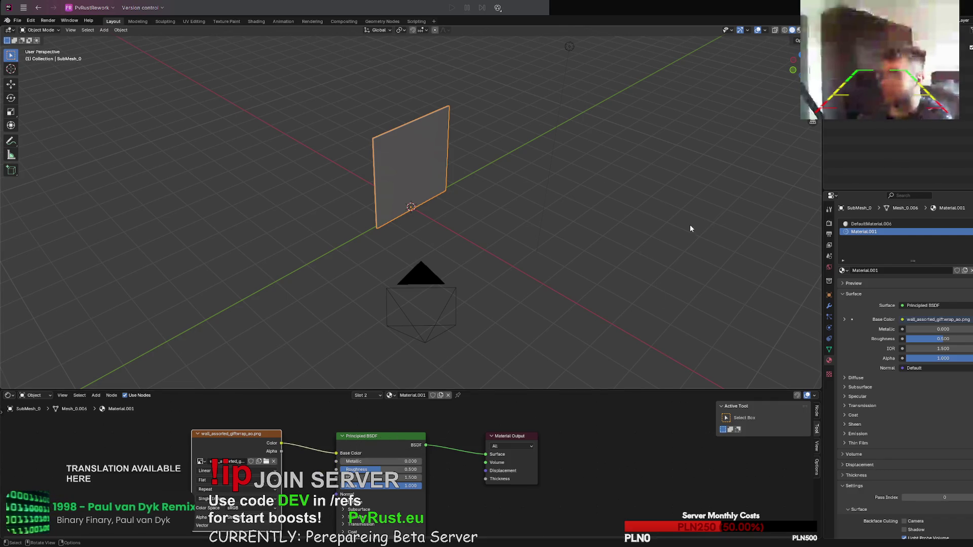
scroll(470, 269, "up", 4)
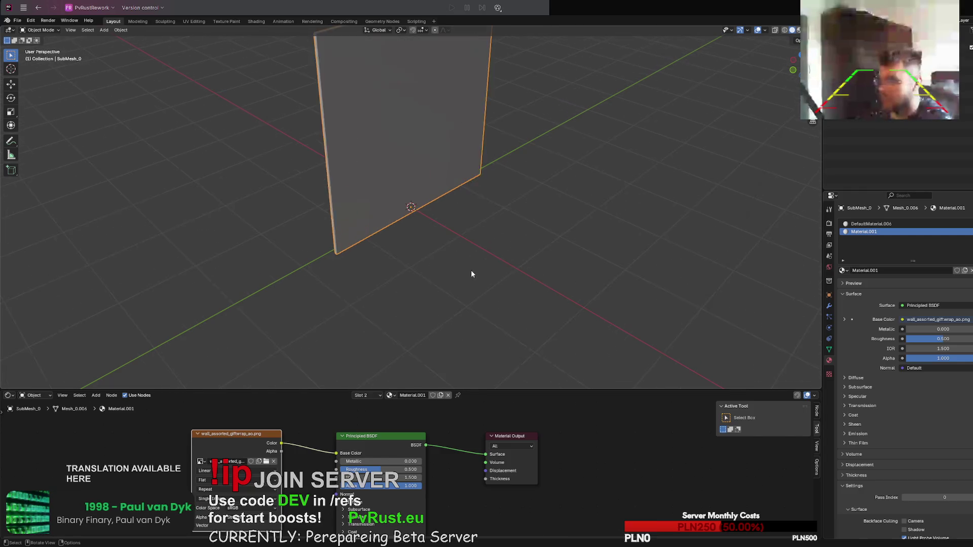
scroll(417, 298, "down", 2)
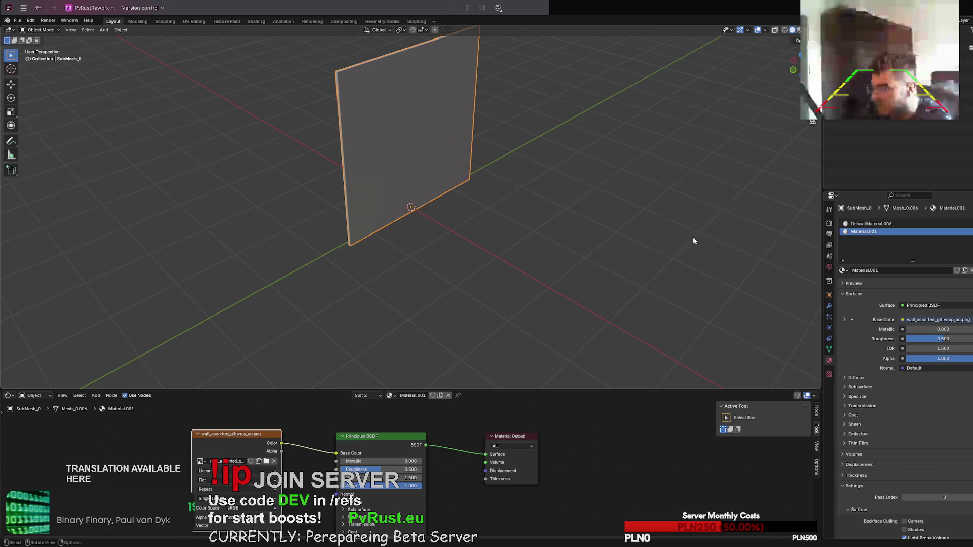
left_click(871, 224)
left_click(970, 235)
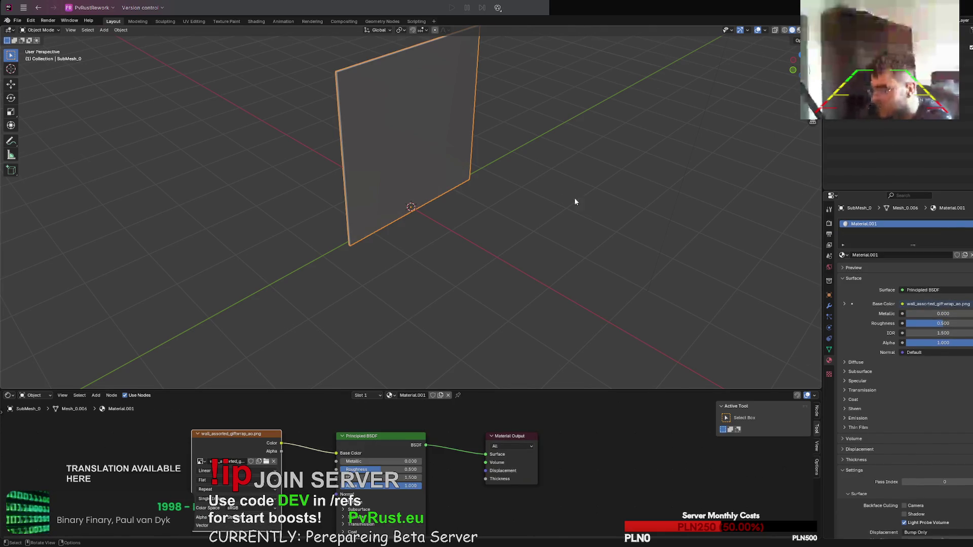
mouse_move(573, 198)
middle_mouse_down()
mouse_move(534, 203)
mouse_move(548, 209)
middle_mouse_up()
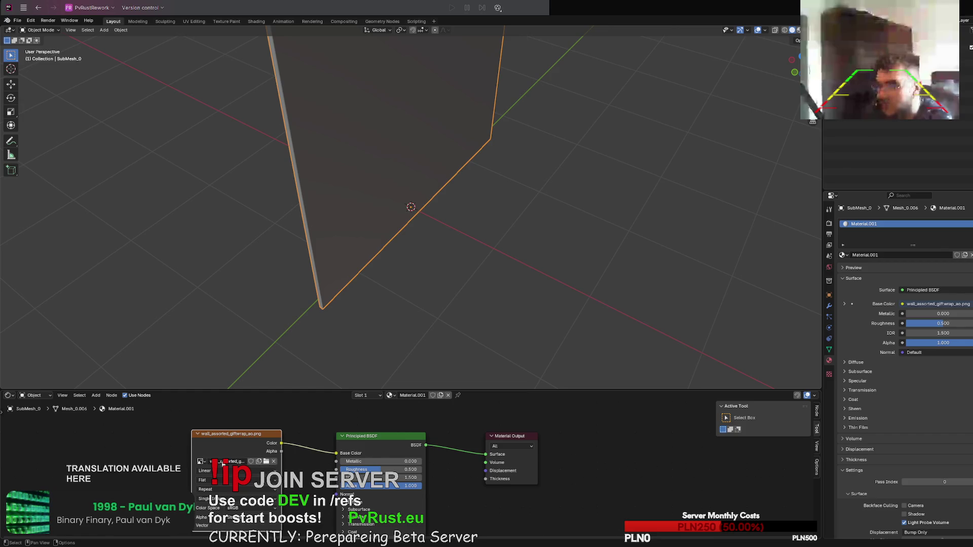
Step: Switch the texture image to wall_assorted_giftwrap_spec.png and tidy the node positions
left_click(202, 463)
left_click(218, 462)
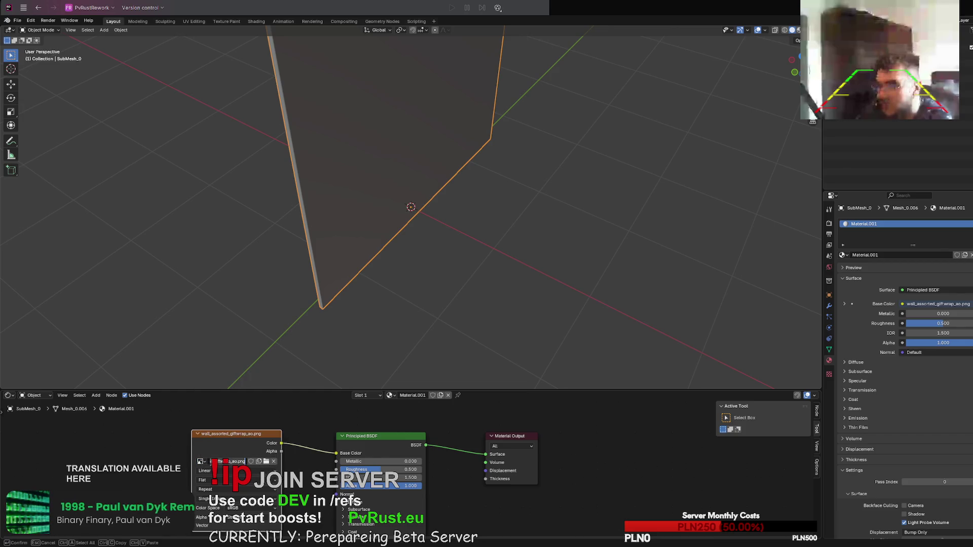
key("Escape")
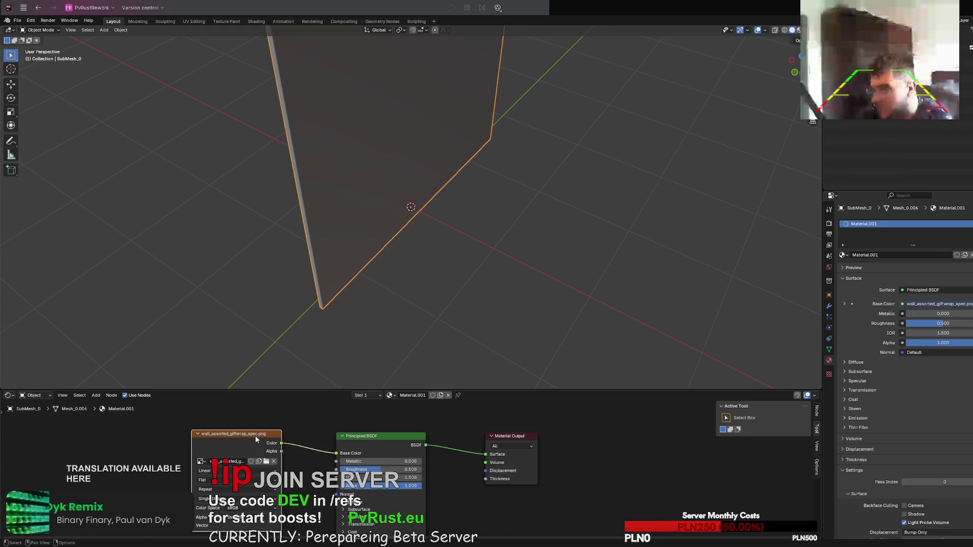
left_click_drag(256, 439, 245, 440)
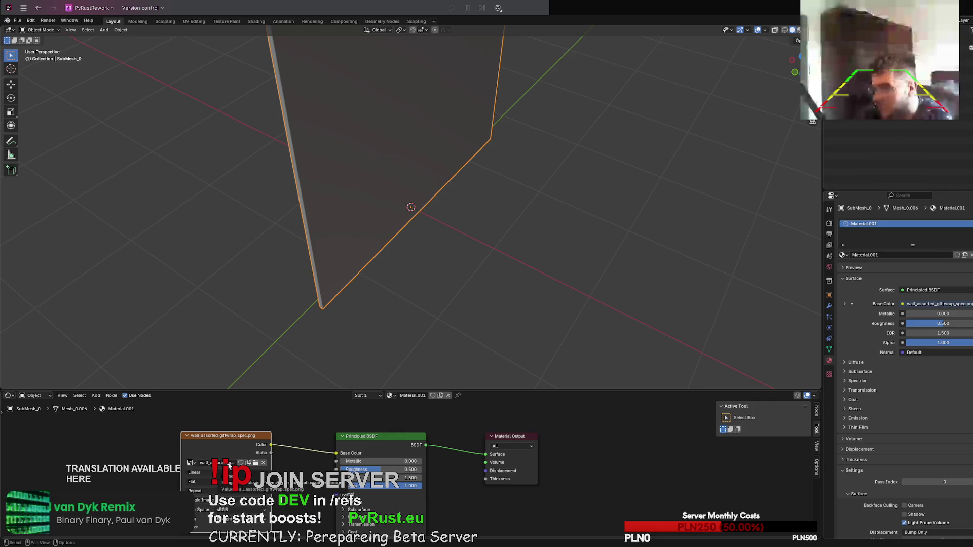
scroll(476, 242, "down", 6)
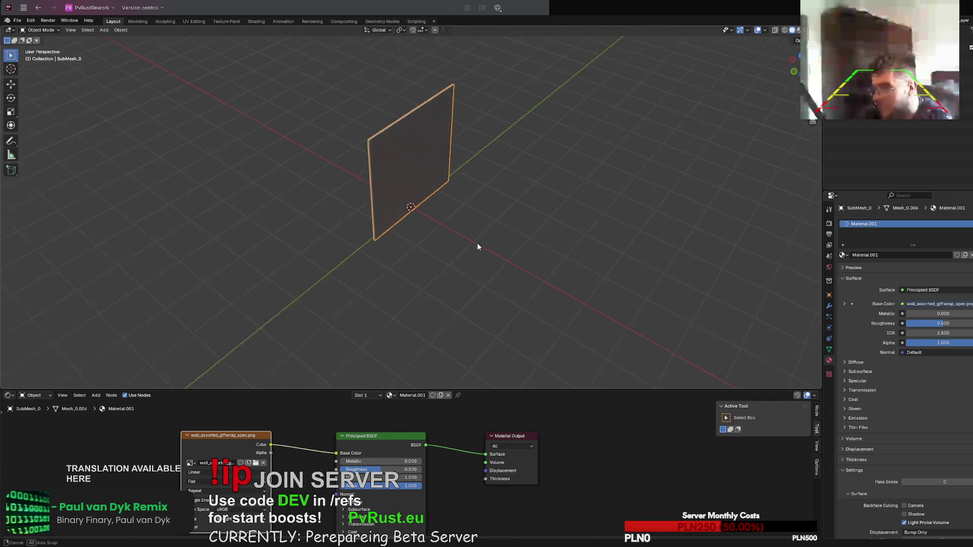
mouse_move(477, 243)
middle_mouse_down()
mouse_move(576, 227)
mouse_move(556, 206)
middle_mouse_up()
scroll(556, 206, "up", 4)
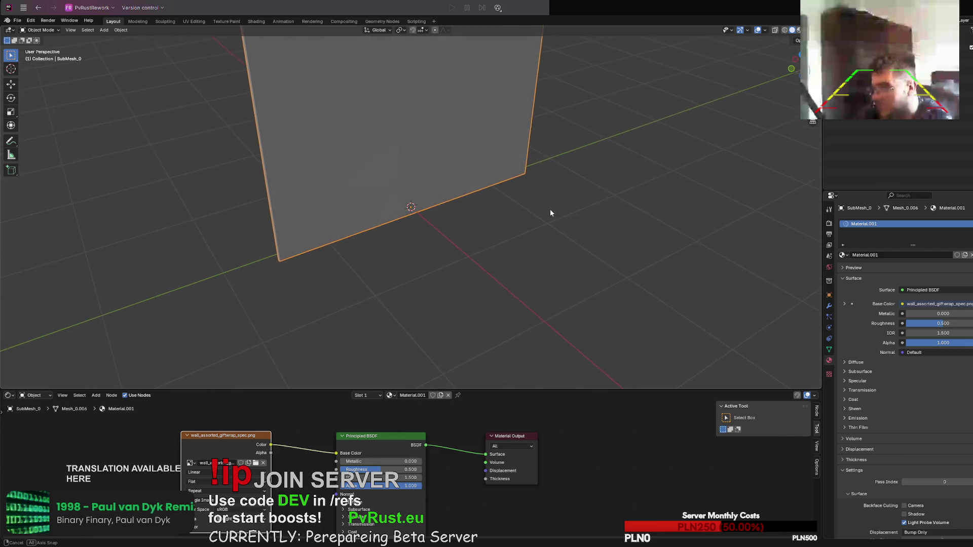
left_click_drag(399, 435, 396, 431)
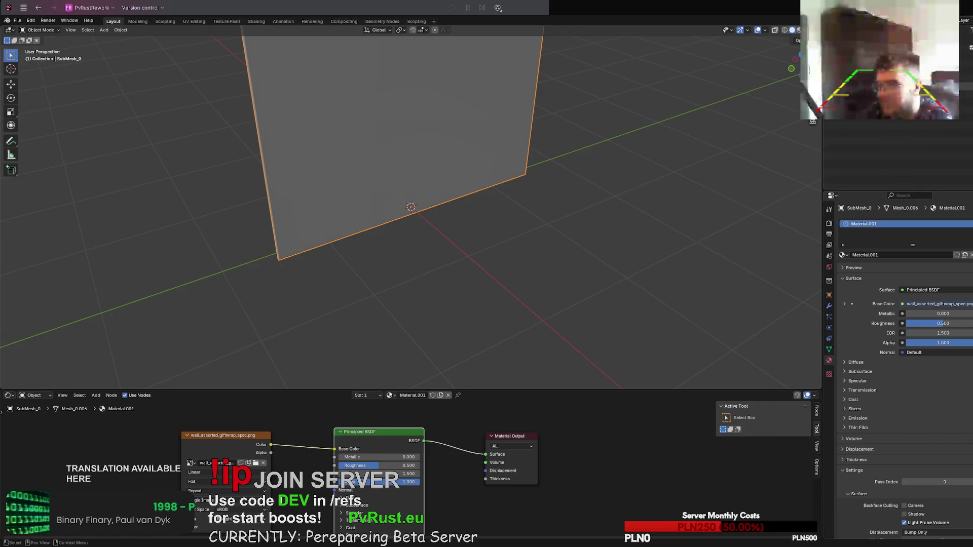
left_click(524, 241)
scroll(524, 242, "down", 8)
scroll(522, 243, "down", 2)
scroll(454, 218, "up", 6)
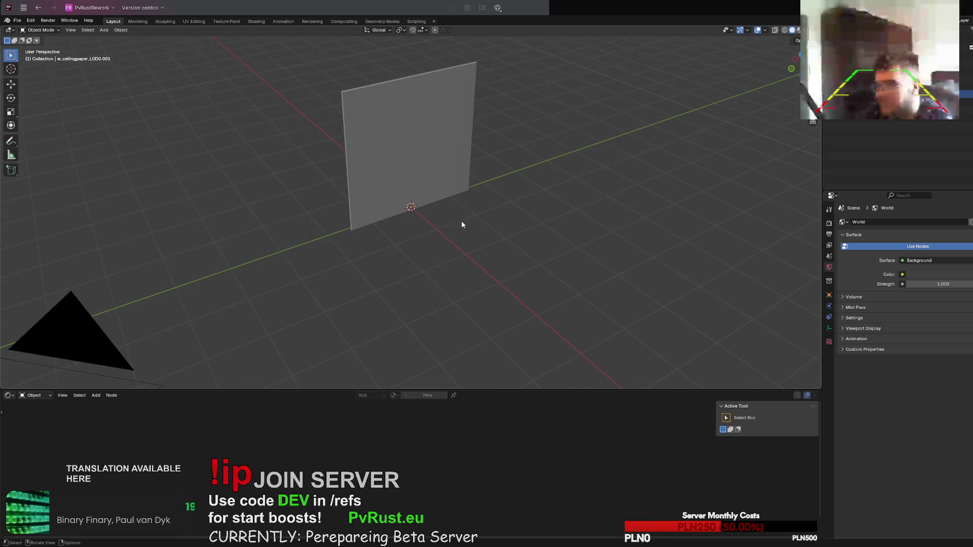
Step: Reselect the plane and use Material Preview shading to show its giftwrap texture
middle_click_drag(460, 223, 493, 213)
left_click(402, 153)
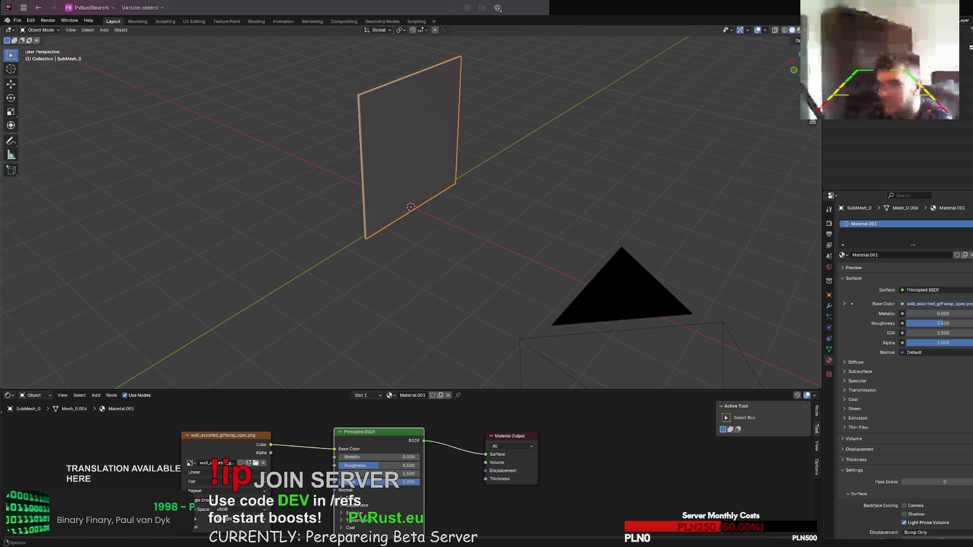
left_click(799, 30)
mouse_move(487, 203)
middle_mouse_down()
mouse_move(504, 178)
mouse_move(529, 250)
mouse_move(560, 270)
mouse_move(553, 221)
mouse_move(518, 202)
mouse_move(552, 197)
mouse_move(499, 174)
mouse_move(524, 135)
mouse_move(563, 122)
mouse_move(571, 196)
mouse_move(441, 156)
mouse_move(405, 205)
mouse_move(447, 188)
mouse_move(441, 218)
mouse_move(405, 215)
mouse_move(416, 147)
mouse_move(459, 234)
middle_mouse_up()
scroll(504, 178, "up", 4)
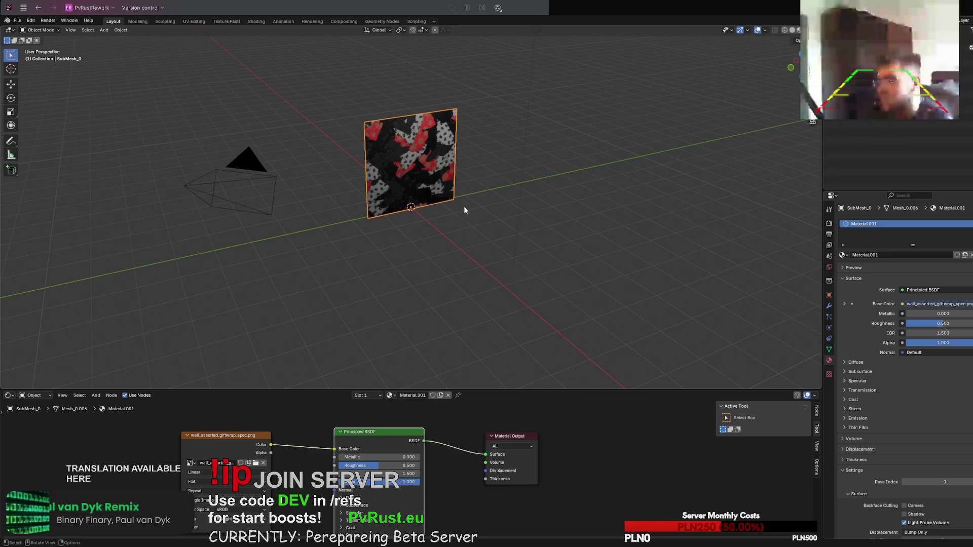
Step: Move the Principled BSDF and Image Texture nodes up into tidier positions
mouse_move(463, 206)
middle_mouse_down()
mouse_move(431, 202)
mouse_move(446, 206)
middle_mouse_up()
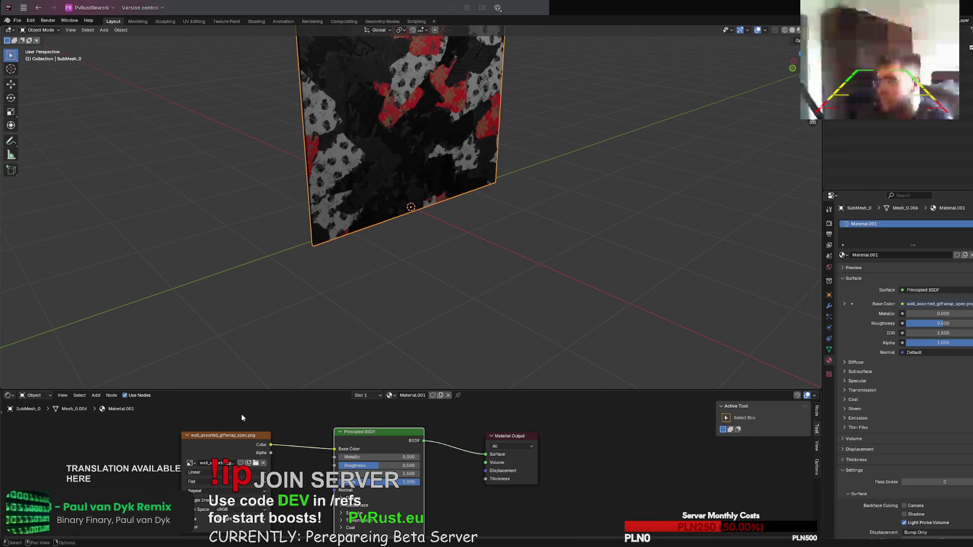
scroll(340, 253, "down", 5)
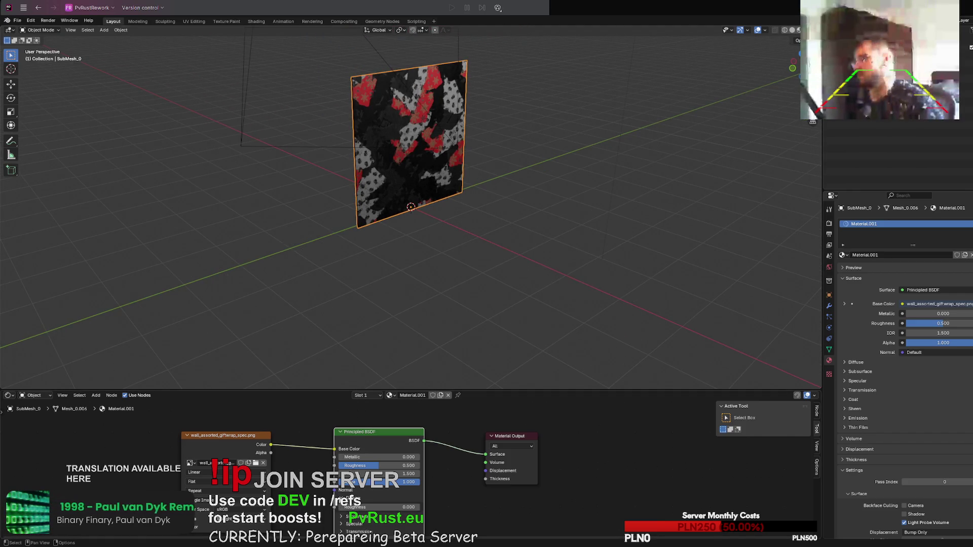
left_click_drag(370, 433, 370, 424)
left_click_drag(226, 435, 226, 424)
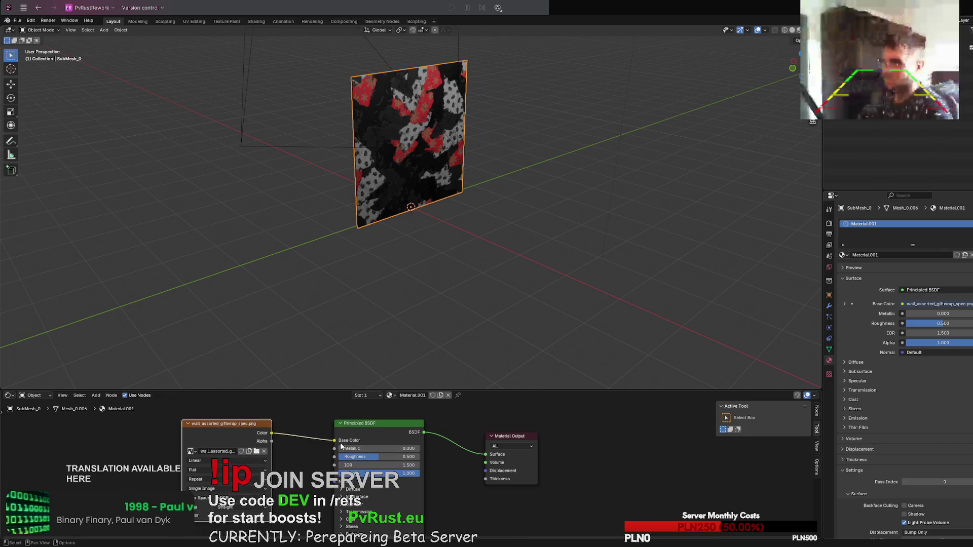
left_click_drag(376, 425, 378, 426)
Step: Orbit and zoom the viewport to inspect the textured plane edge-on and head-on
mouse_move(443, 208)
middle_mouse_down()
mouse_move(476, 246)
mouse_move(497, 247)
mouse_move(495, 228)
mouse_move(445, 173)
mouse_move(478, 186)
mouse_move(559, 168)
middle_mouse_up()
right_click(585, 151)
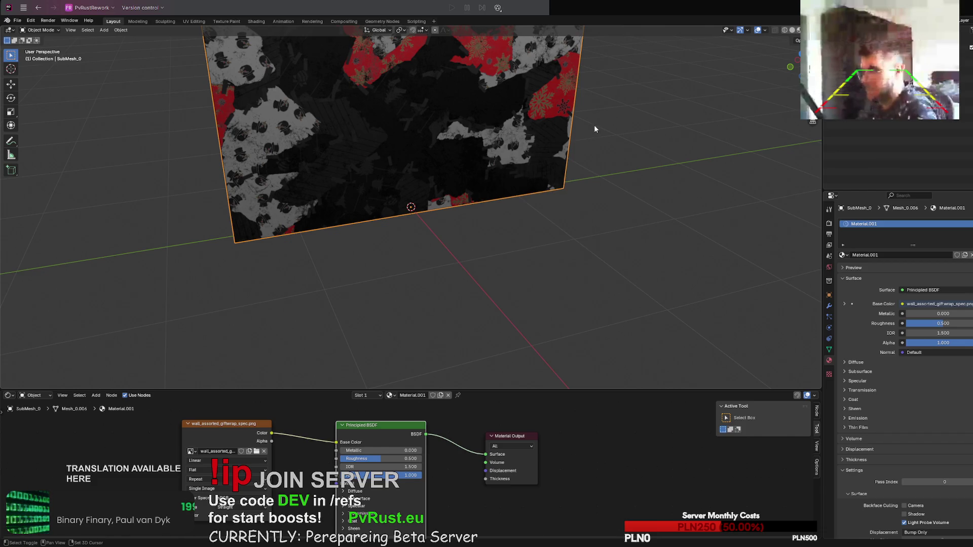
mouse_move(594, 124)
middle_mouse_down()
mouse_move(588, 209)
mouse_move(605, 282)
mouse_move(619, 249)
mouse_move(641, 246)
middle_mouse_up()
scroll(622, 236, "up", 3)
scroll(620, 234, "down", 3)
scroll(434, 202, "up", 5)
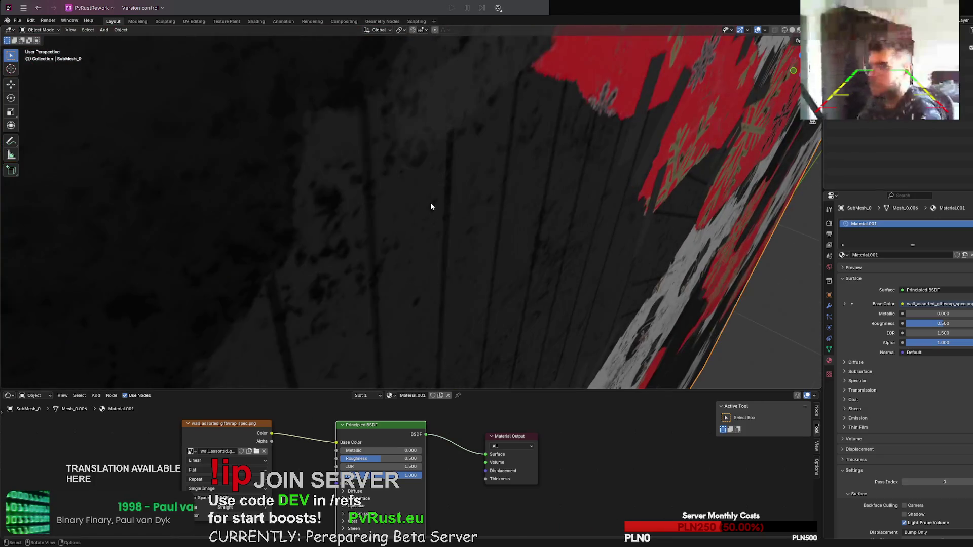
scroll(431, 205, "down", 5)
mouse_move(423, 205)
middle_mouse_down()
mouse_move(427, 217)
mouse_move(375, 282)
mouse_move(396, 263)
middle_mouse_up()
scroll(416, 218, "up", 2)
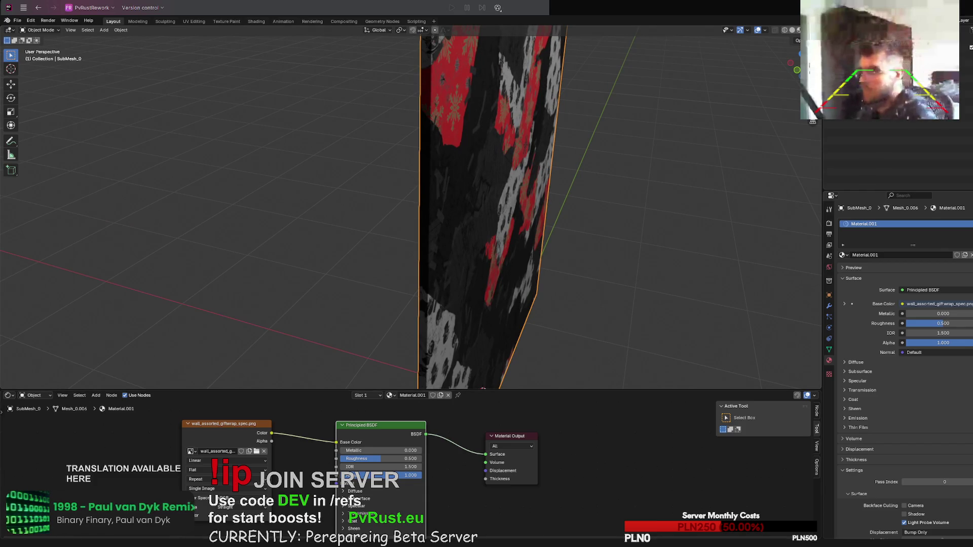
middle_click_drag(359, 379, 459, 269)
scroll(461, 268, "up", 2)
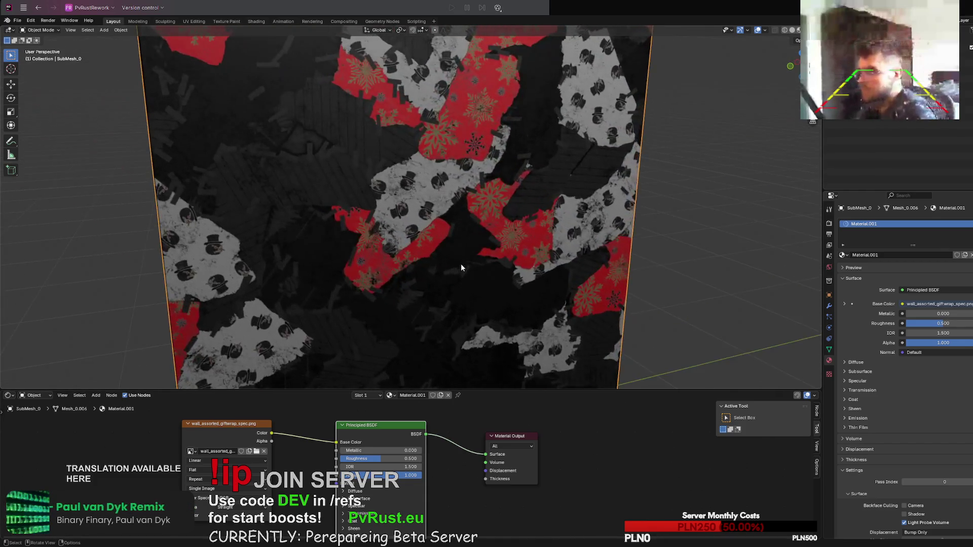
scroll(461, 268, "down", 5)
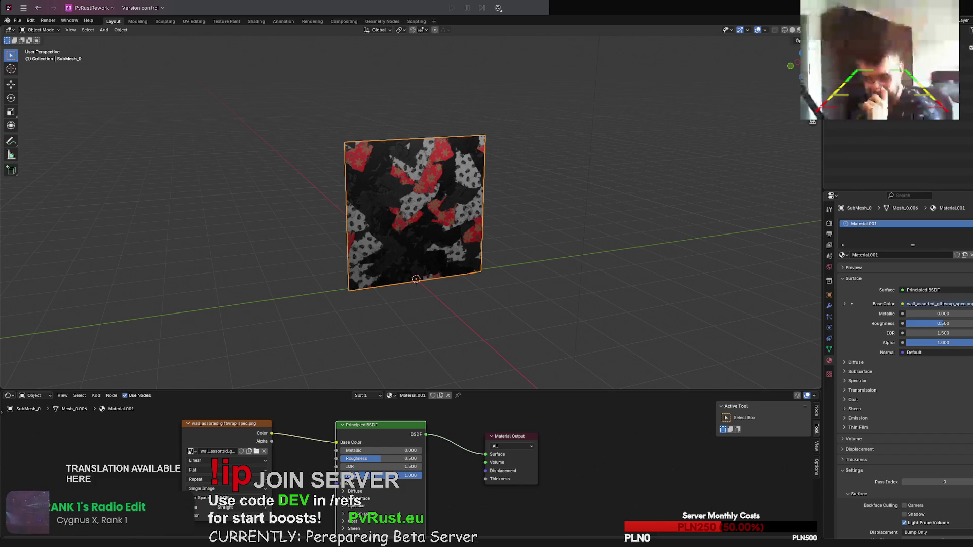
Step: Drag wall.doorway.glb into the viewport to bring up the Import glTF 2.0 options
scroll(457, 284, "up", 5)
mouse_move(456, 284)
middle_mouse_down()
mouse_move(455, 335)
mouse_move(428, 130)
mouse_move(428, 155)
mouse_move(417, 135)
mouse_move(430, 192)
middle_mouse_up()
scroll(508, 246, "down", 4)
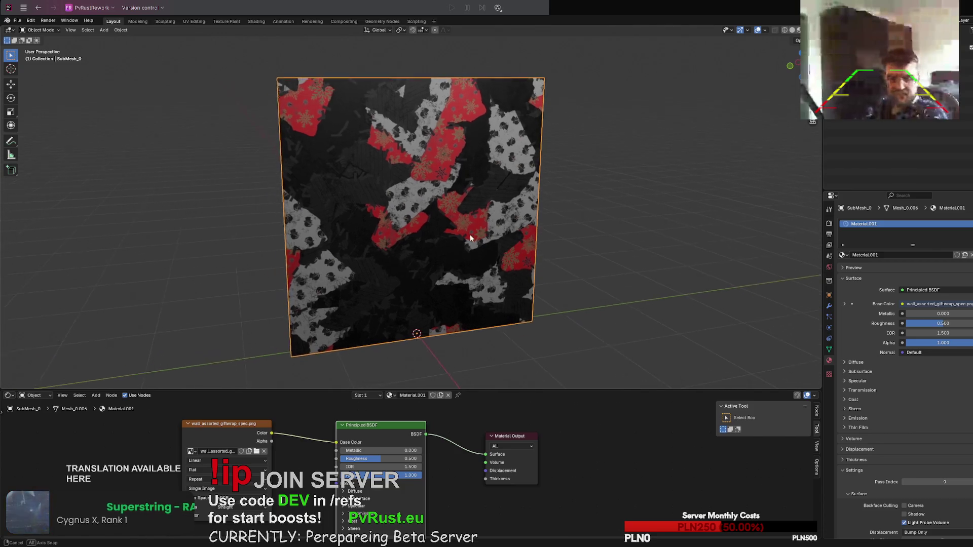
scroll(470, 234, "up", 5)
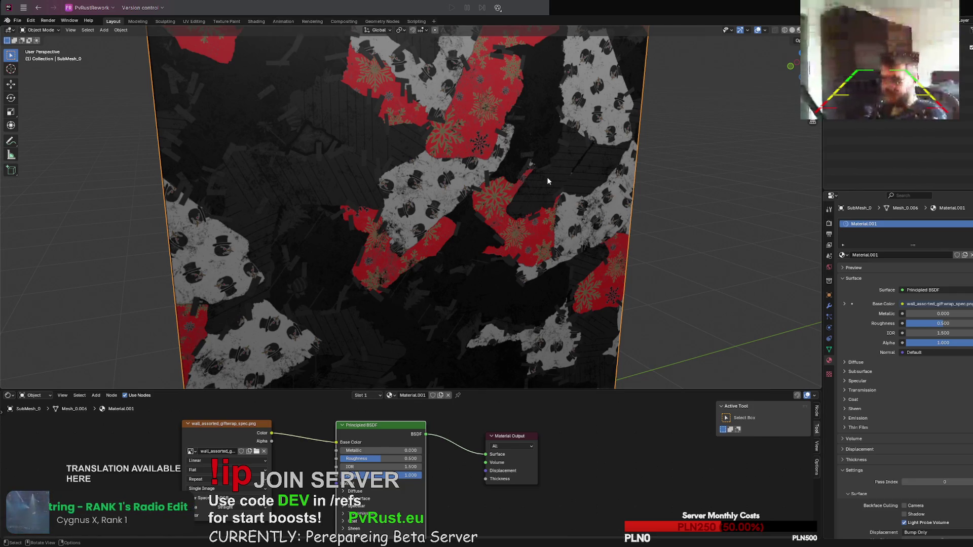
scroll(417, 174, "down", 8)
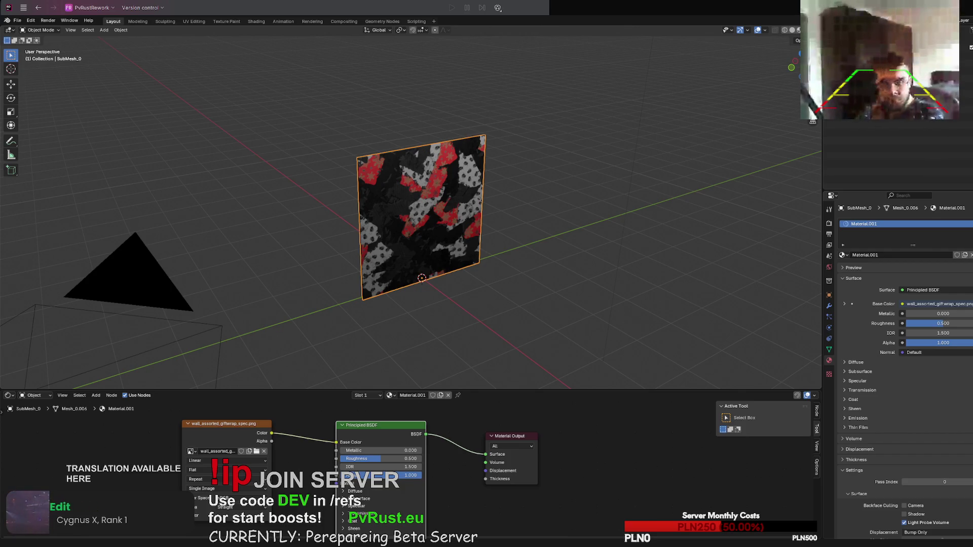
left_click_drag(972, 152, 609, 95)
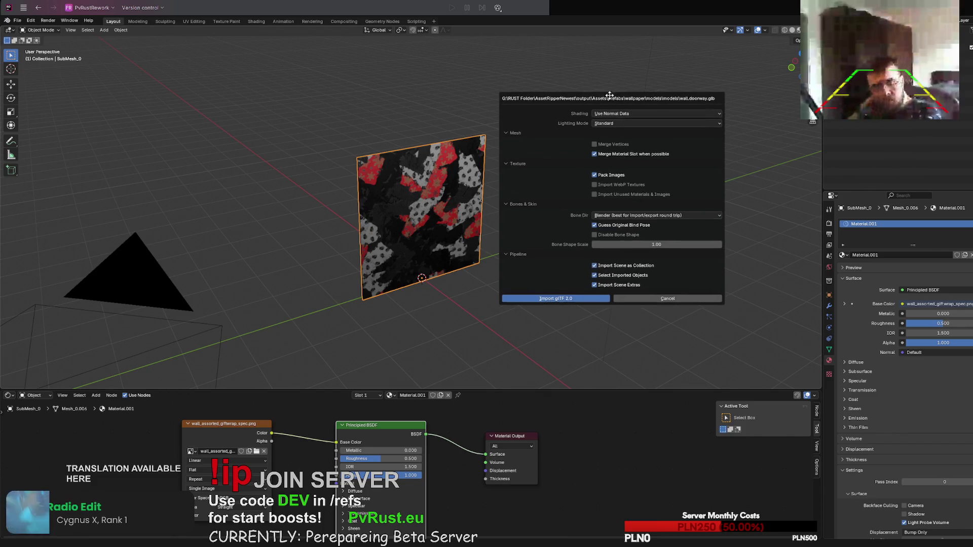
Step: Import the wall.doorway model and view it in the UV Editing and Modeling workspaces
left_click(560, 286)
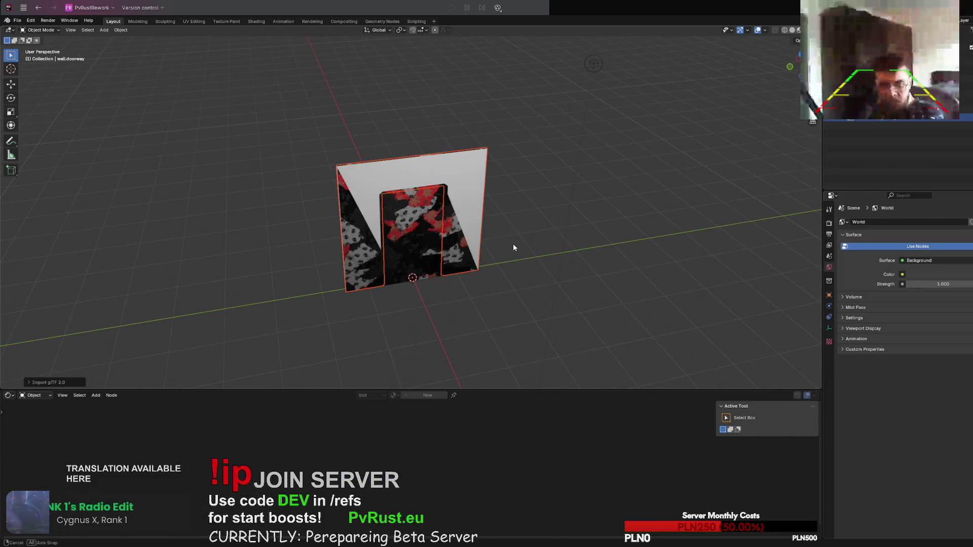
left_click(194, 21)
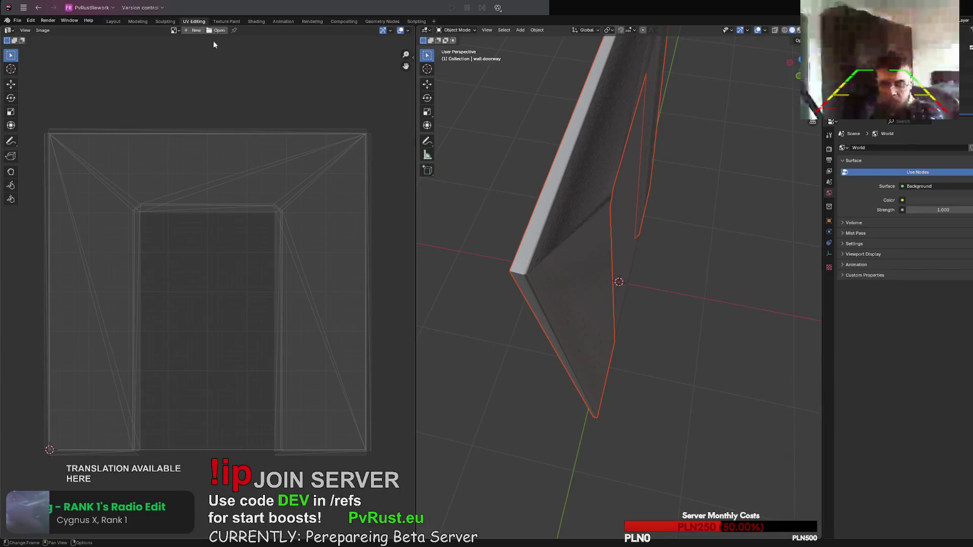
mouse_move(456, 197)
middle_mouse_down()
mouse_move(623, 299)
mouse_move(586, 276)
mouse_move(645, 267)
middle_mouse_up()
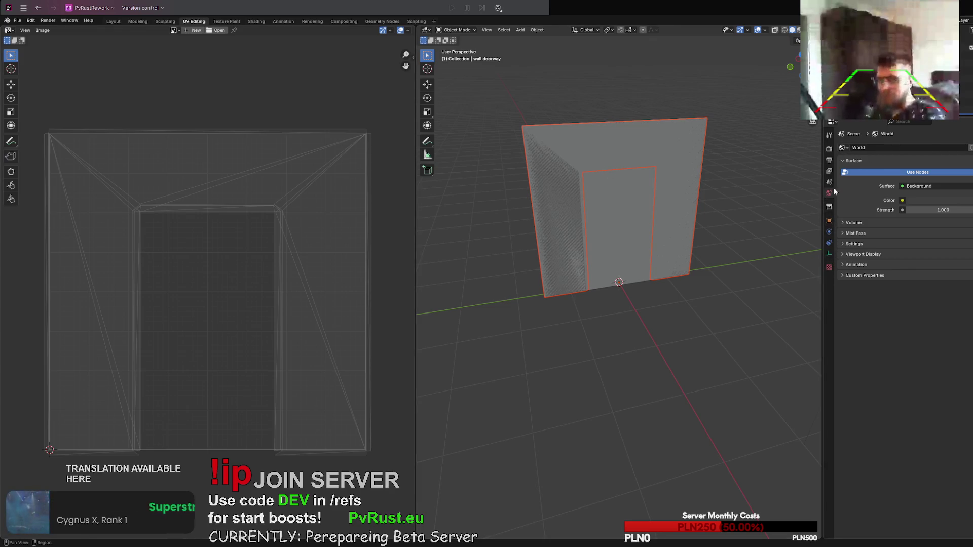
middle_click_drag(761, 198, 728, 200)
left_click(830, 267)
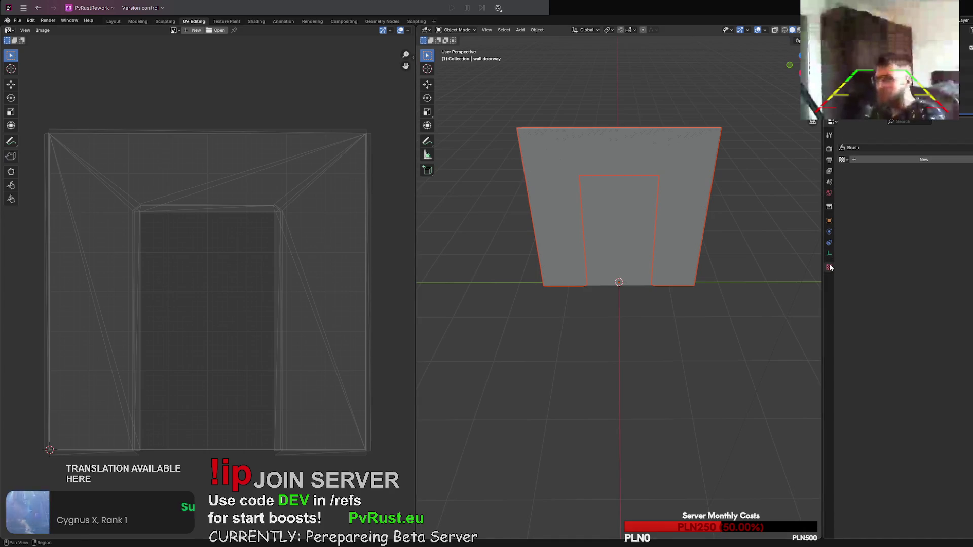
left_click(146, 22)
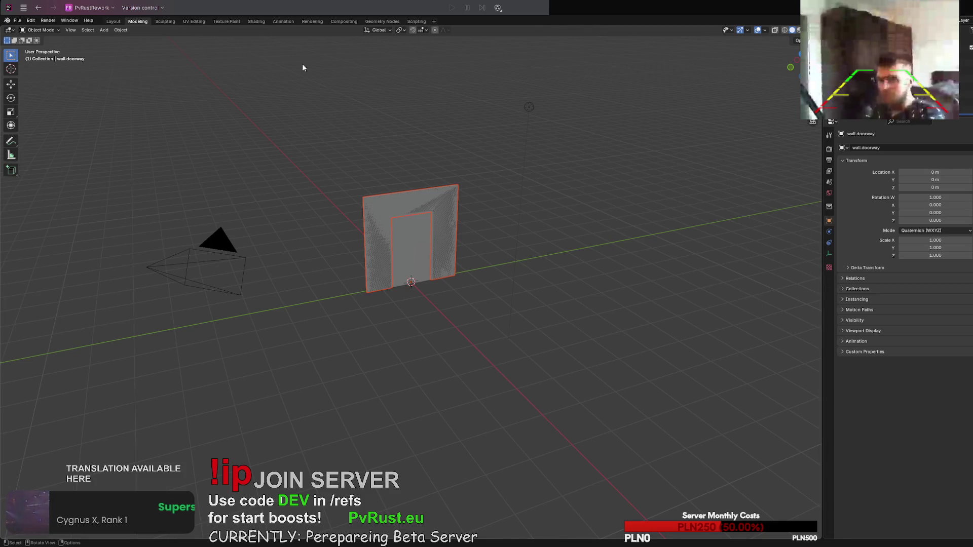
left_click(116, 24)
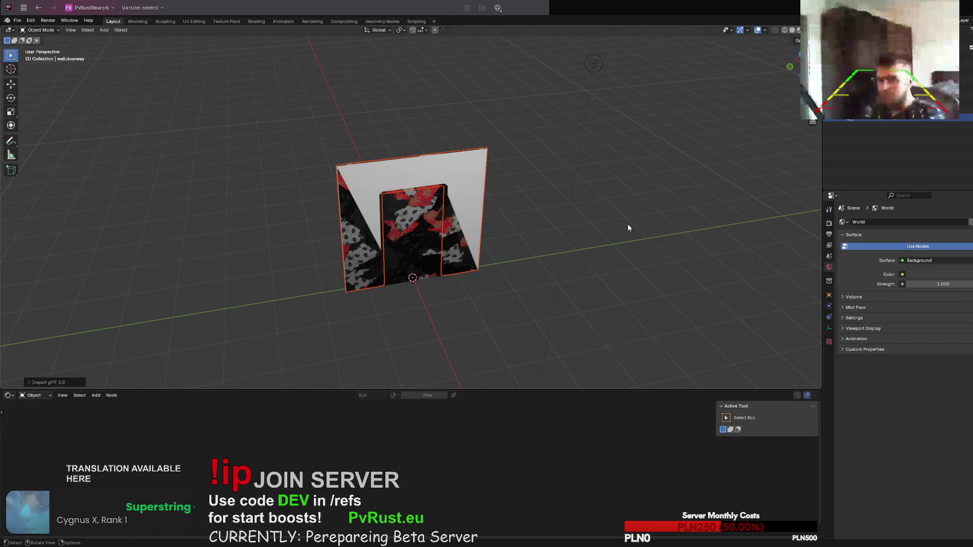
Step: Inspect the wall.doorway empty and wall mesh, then return to Layout with the wall selected
middle_click_drag(628, 227, 775, 183)
left_click(863, 120)
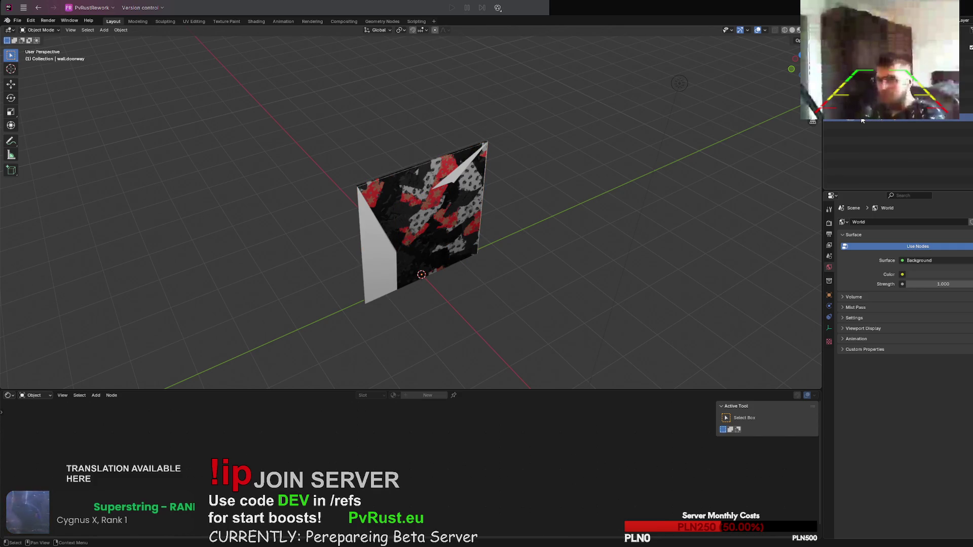
left_click(829, 341)
left_click(829, 328)
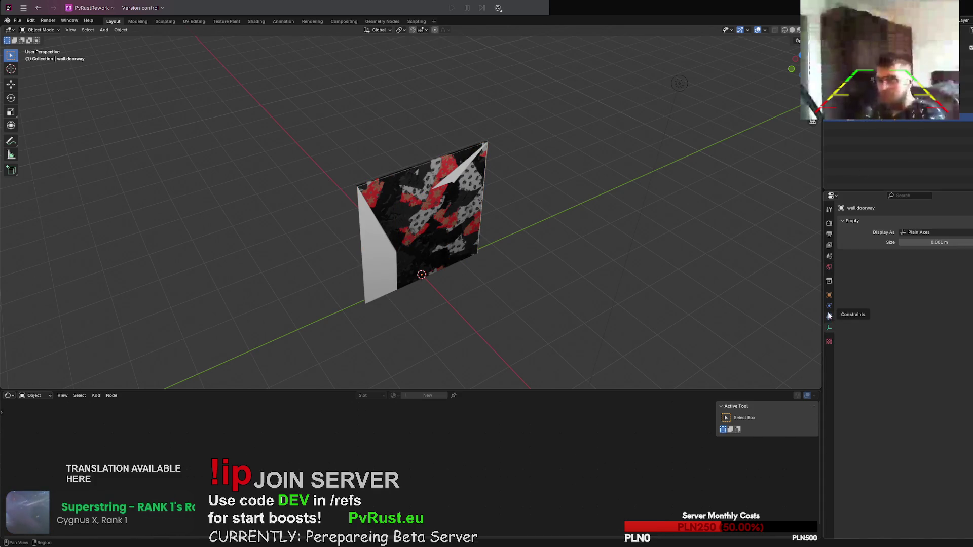
left_click(829, 267)
middle_click_drag(573, 245, 527, 238)
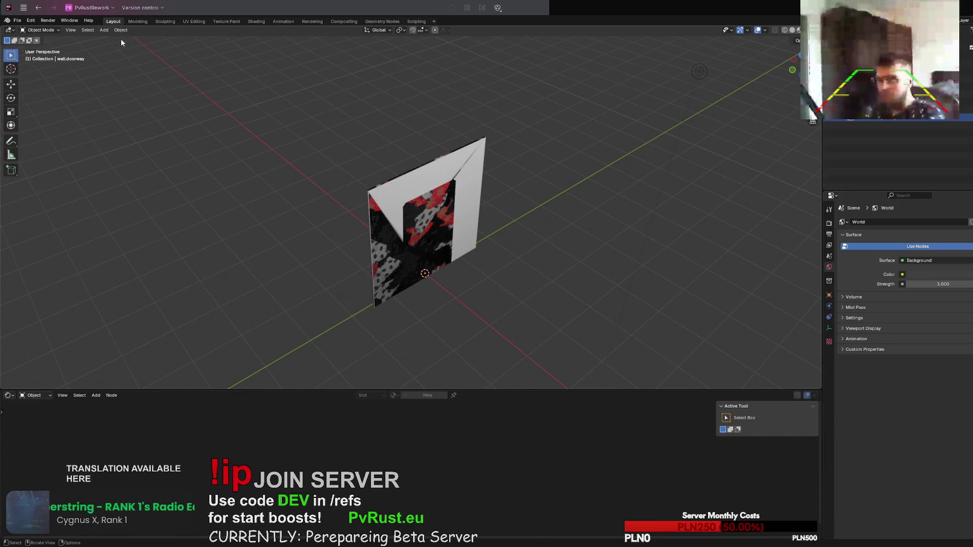
left_click(138, 21)
left_click(403, 246)
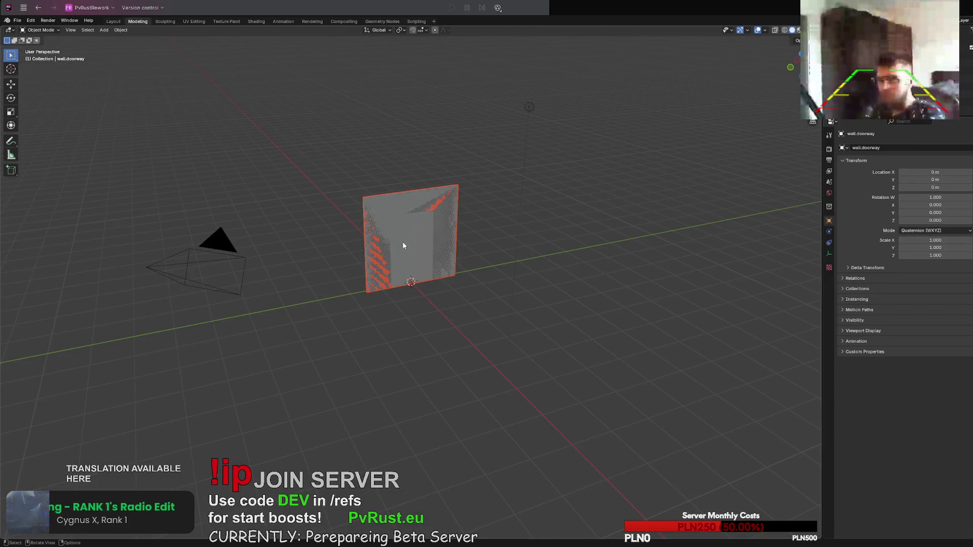
scroll(382, 239, "up", 3)
left_click(114, 20)
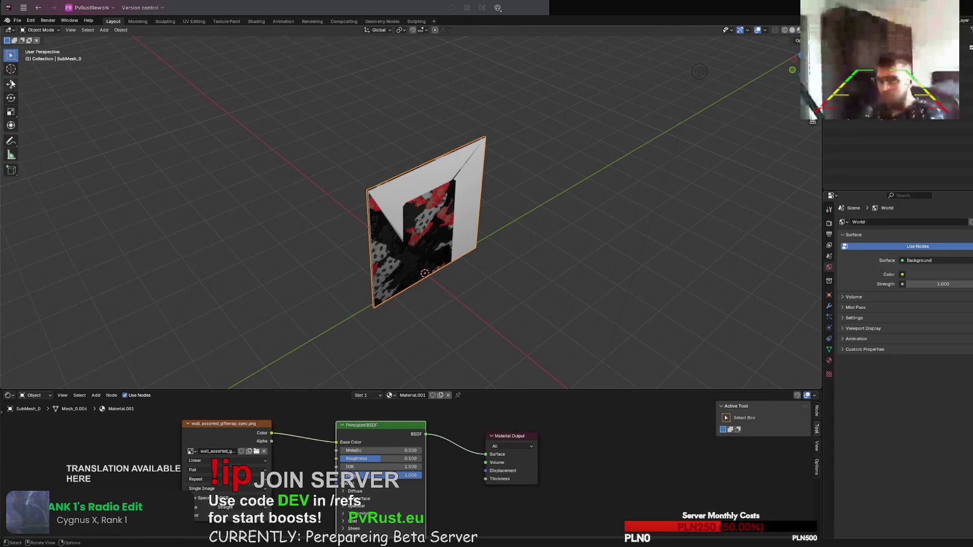
Step: Move the textured plane 2.55 m away from the wall and compare both objects' materials
left_click(10, 84)
left_click_drag(459, 293, 359, 251)
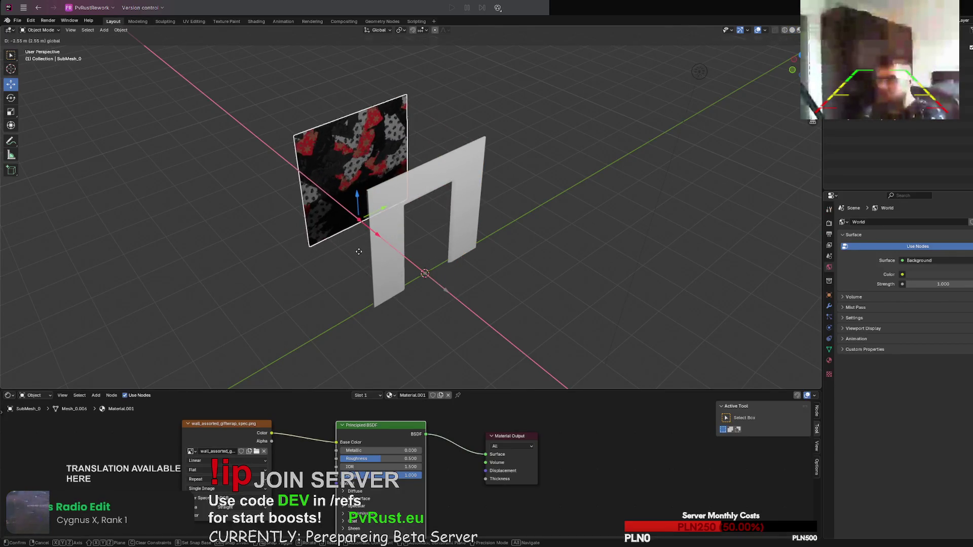
left_click(359, 252)
middle_click_drag(350, 258, 436, 253)
left_click(436, 243)
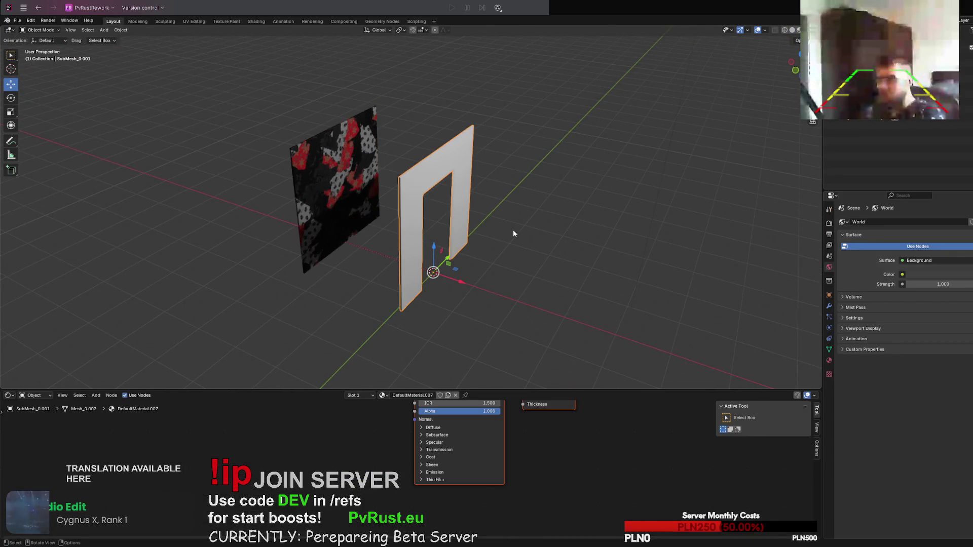
left_click(833, 359)
left_click(325, 198)
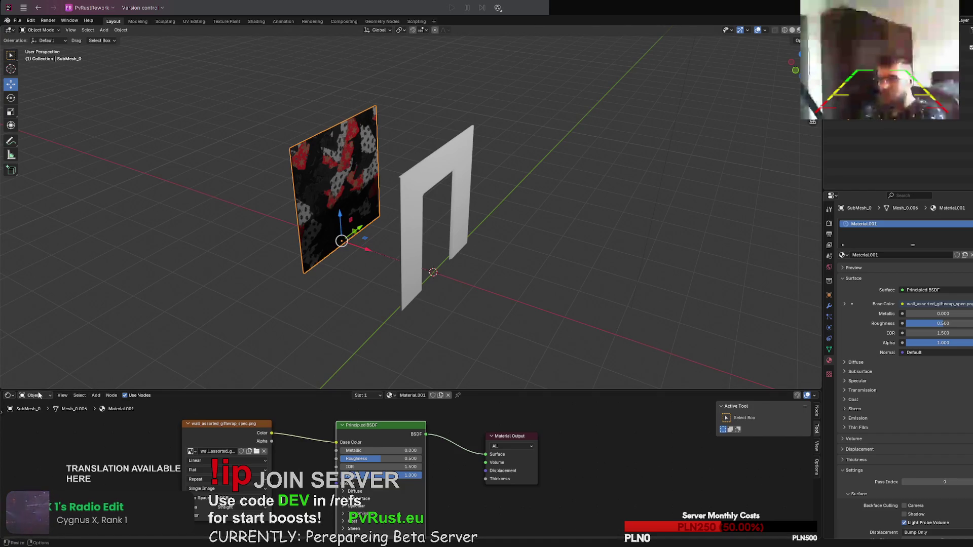
left_click(10, 395)
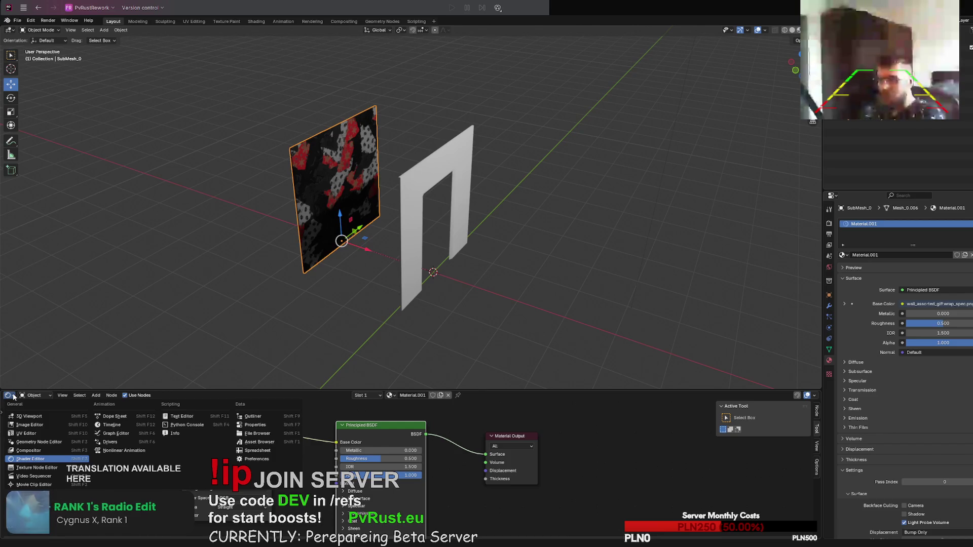
left_click(14, 397)
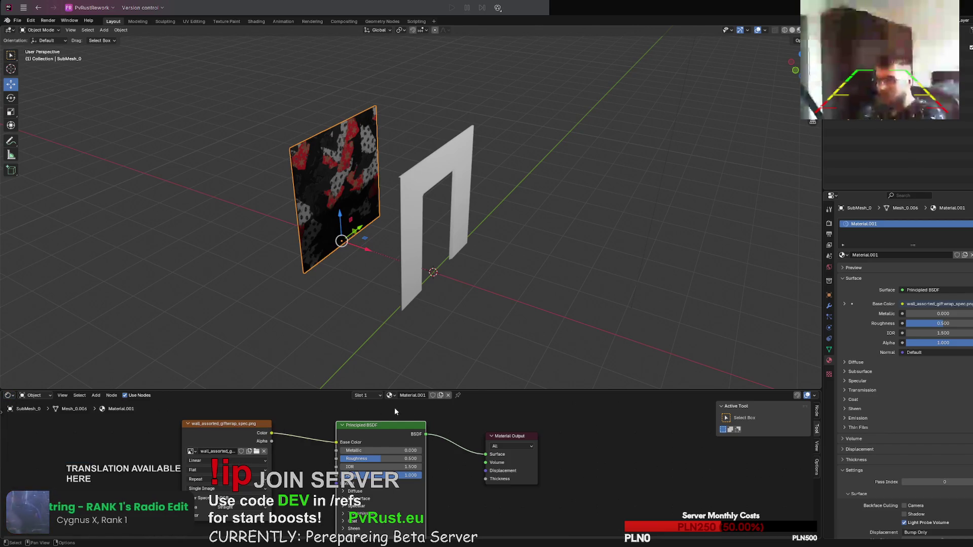
Step: Assign Material.001 to the doorway arch from the node editor's material list
left_click(433, 268)
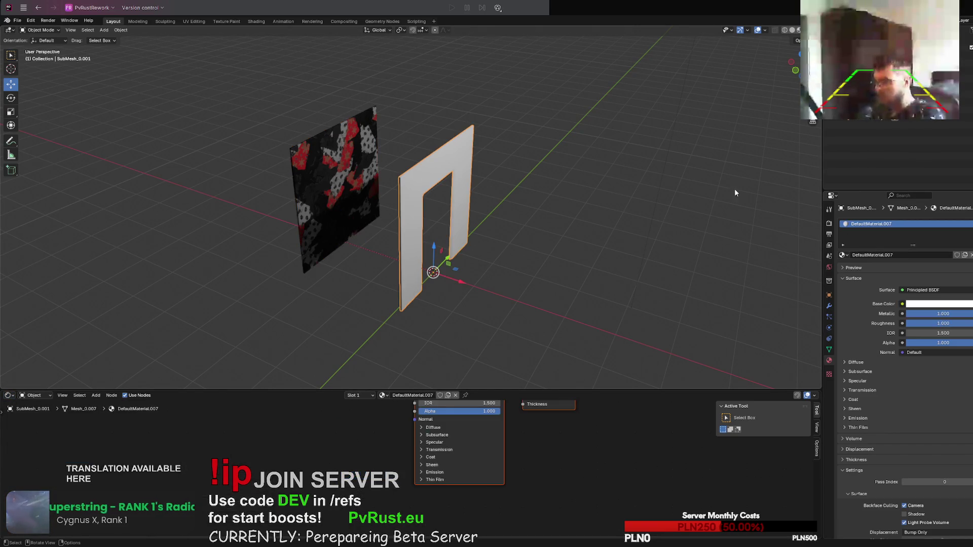
left_click(384, 396)
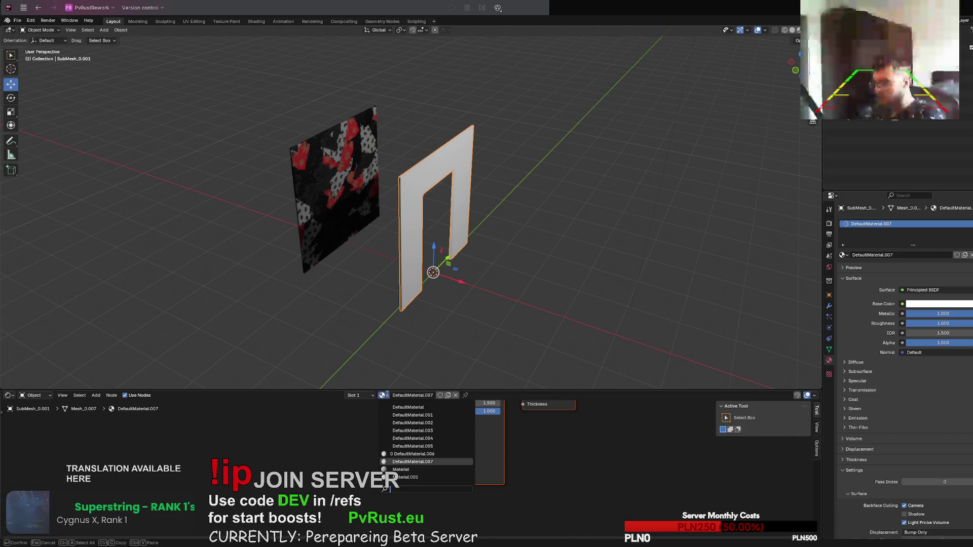
left_click(405, 477)
scroll(535, 280, "up", 4)
mouse_move(534, 281)
middle_mouse_down()
mouse_move(497, 247)
mouse_move(497, 229)
mouse_move(515, 265)
mouse_move(531, 261)
mouse_move(330, 262)
mouse_move(482, 274)
mouse_move(502, 265)
middle_mouse_up()
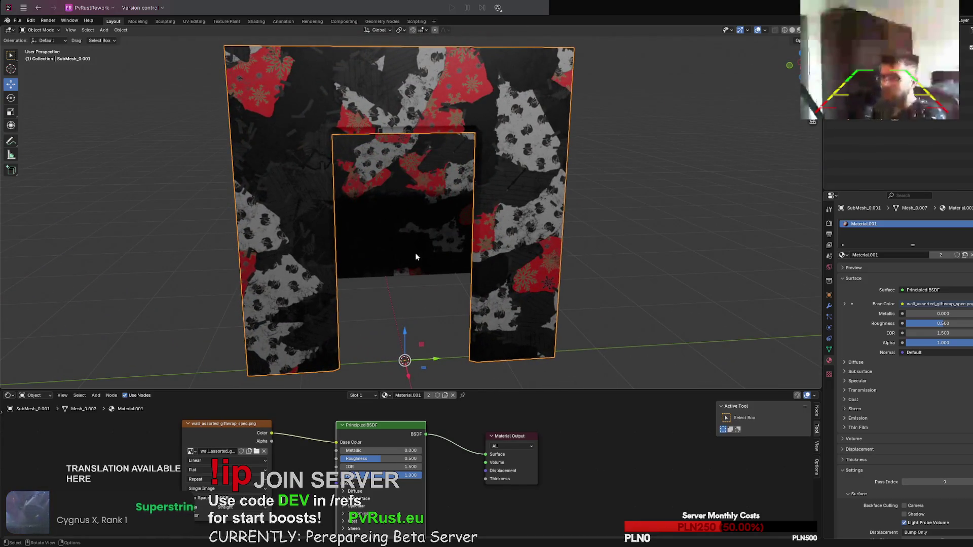
Step: Delete the textured doorway arch, leaving the lone giftwrap panel
middle_click_drag(416, 257, 435, 263)
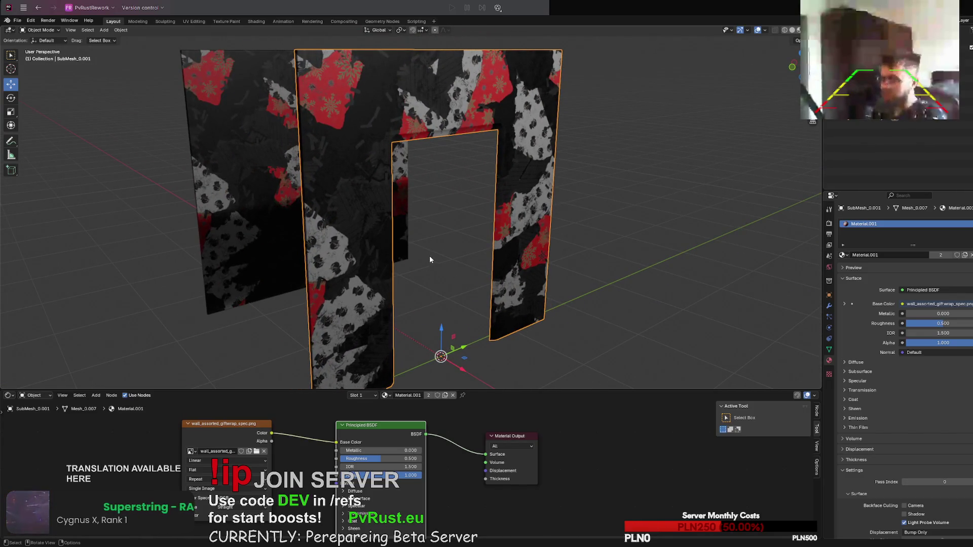
key("Delete")
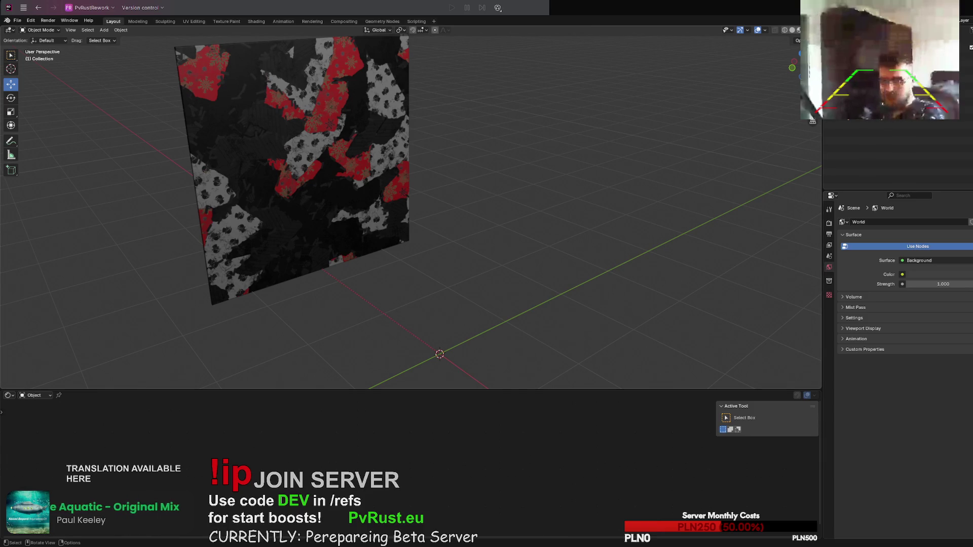
Step: Import a trial glTF file, delete its armature, then import WoodArmourLegs_LOD0.glb
left_click_drag(0, 412, 47, 413)
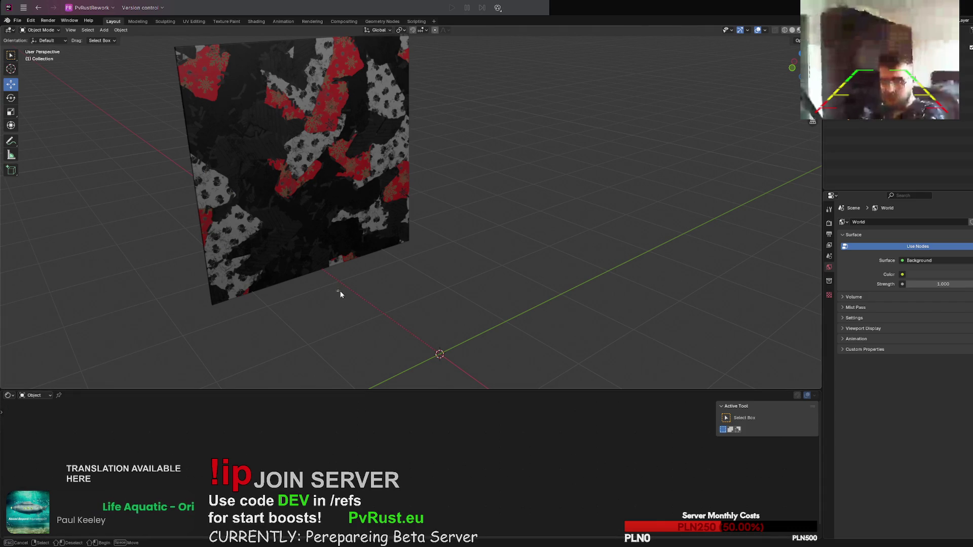
middle_click_drag(339, 290, 350, 296)
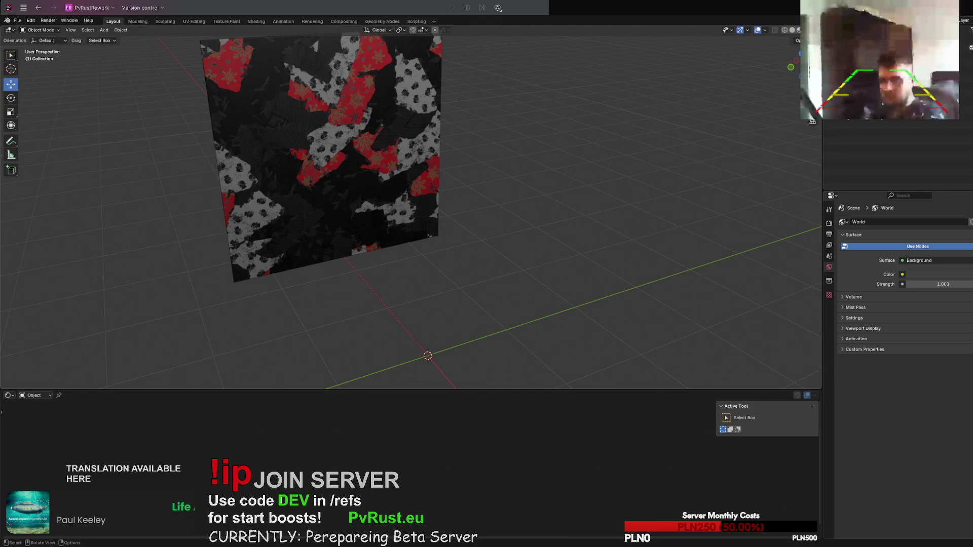
left_click(528, 472)
mouse_move(539, 280)
middle_mouse_down()
mouse_move(555, 240)
mouse_move(575, 249)
mouse_move(564, 250)
middle_mouse_up()
key("Delete")
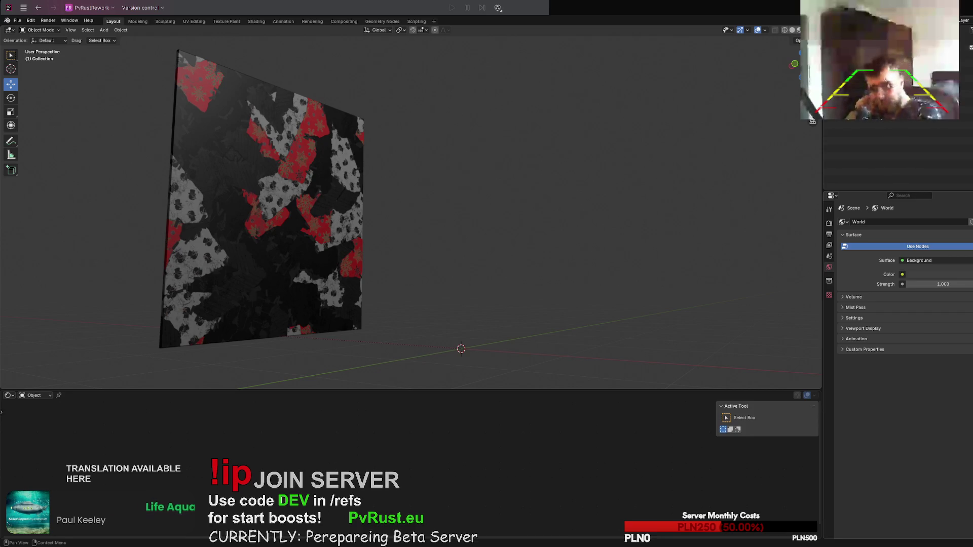
key("Return")
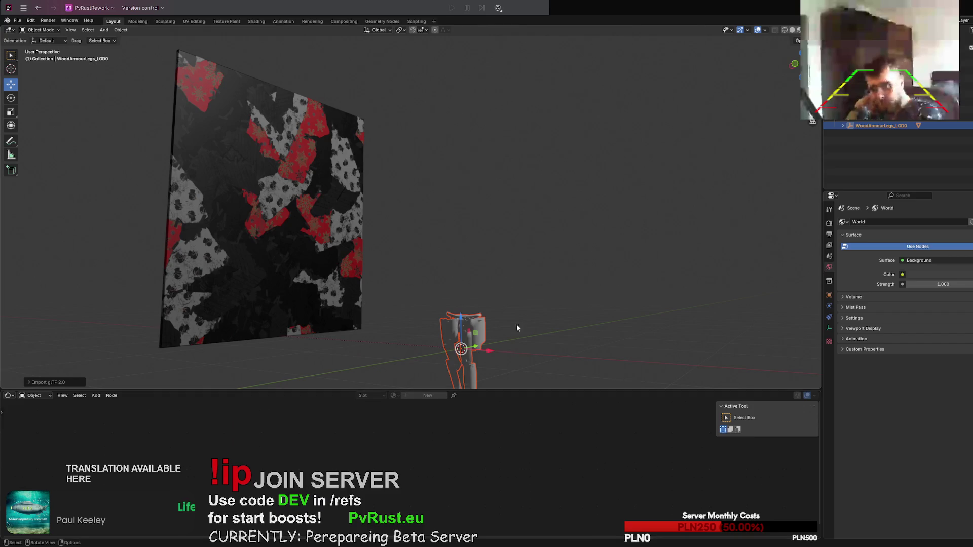
Step: Import WoodArmourJacket_LOD0.glb and move it sideways and up along Z, clear of the legs
mouse_move(516, 324)
middle_mouse_down()
mouse_move(559, 312)
mouse_move(573, 282)
mouse_move(561, 306)
mouse_move(582, 324)
mouse_move(577, 221)
mouse_move(540, 263)
mouse_move(599, 265)
mouse_move(487, 266)
mouse_move(619, 248)
mouse_move(527, 261)
middle_mouse_up()
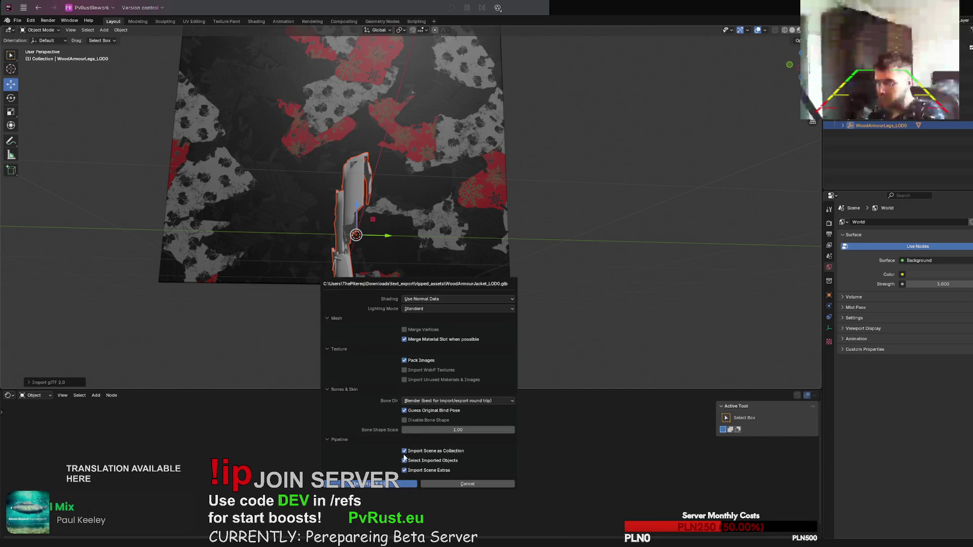
left_click(372, 488)
middle_click_drag(528, 311, 501, 332)
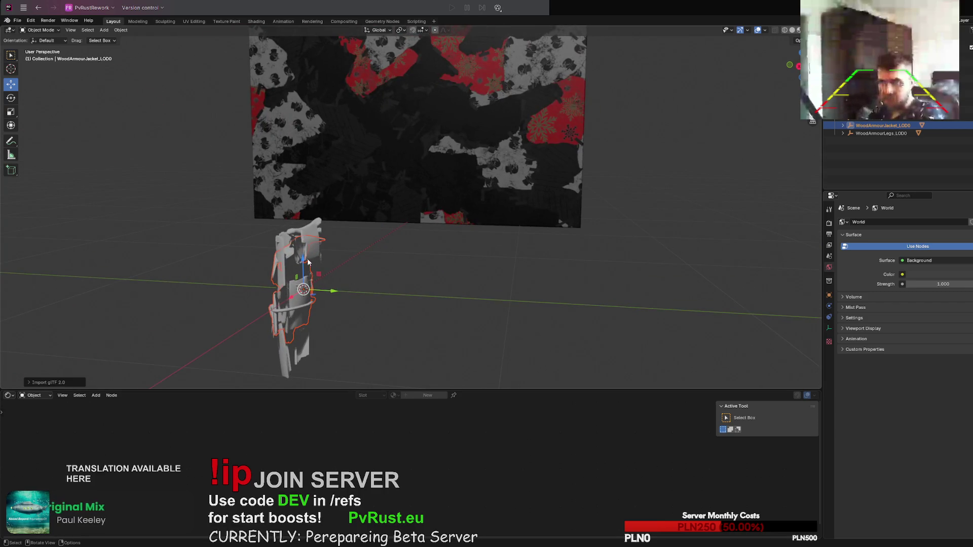
mouse_move(303, 263)
left_mouse_down()
mouse_move(420, 315)
mouse_move(418, 111)
left_mouse_up()
mouse_move(417, 111)
middle_mouse_down()
mouse_move(492, 245)
mouse_move(519, 237)
mouse_move(523, 217)
mouse_move(510, 214)
mouse_move(480, 236)
mouse_move(506, 235)
mouse_move(550, 259)
mouse_move(539, 250)
middle_mouse_up()
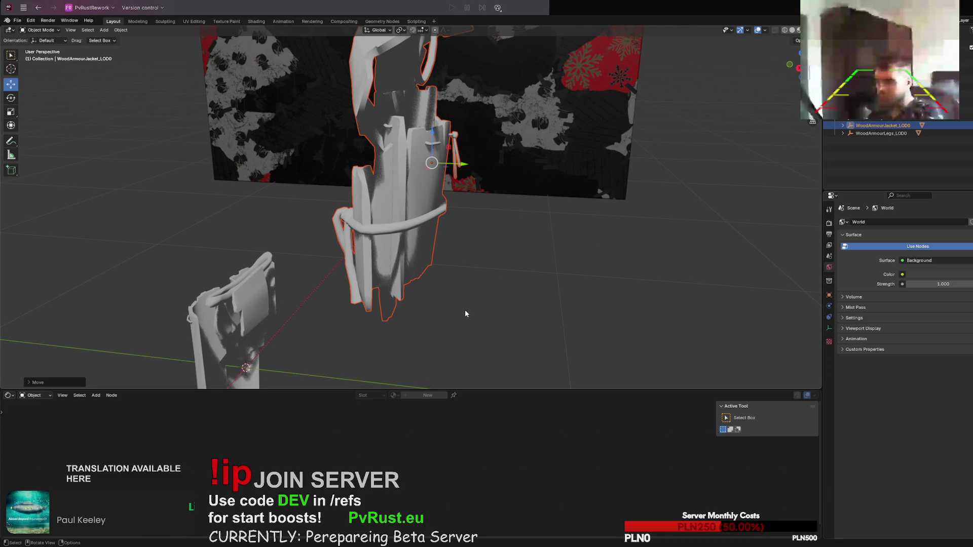
Step: Add an Image Texture node with woodarmorjacket_albedo.png to the jacket and link it to Base Color
left_click(399, 211)
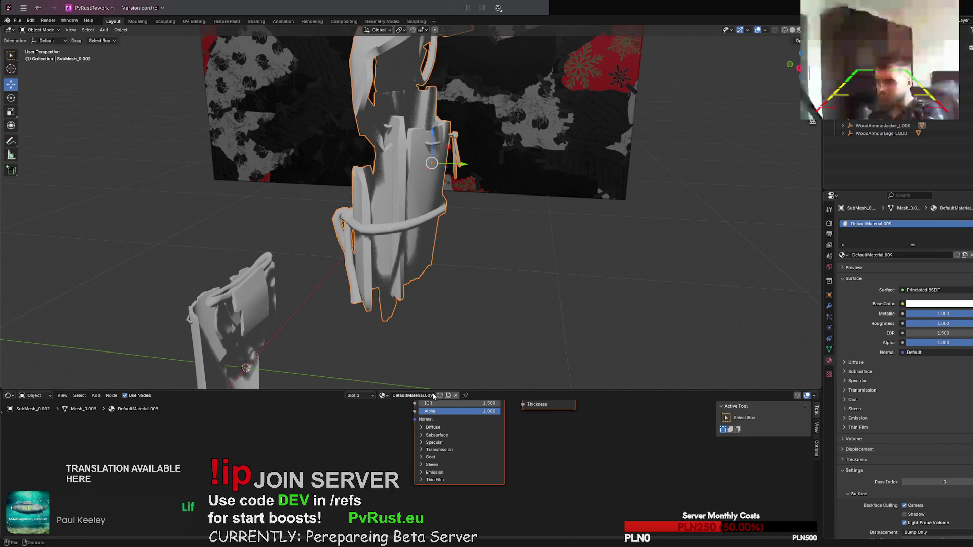
scroll(433, 436, "down", 2)
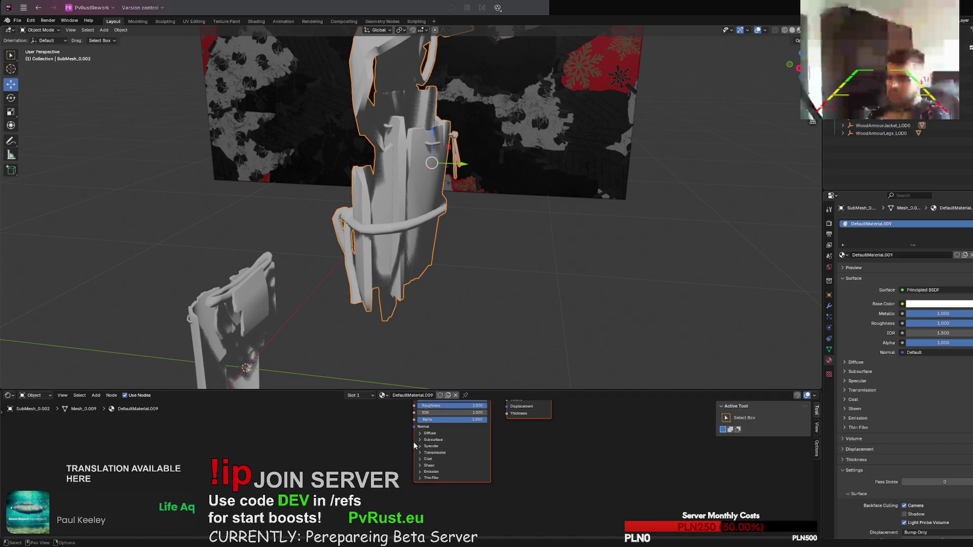
right_click(334, 433)
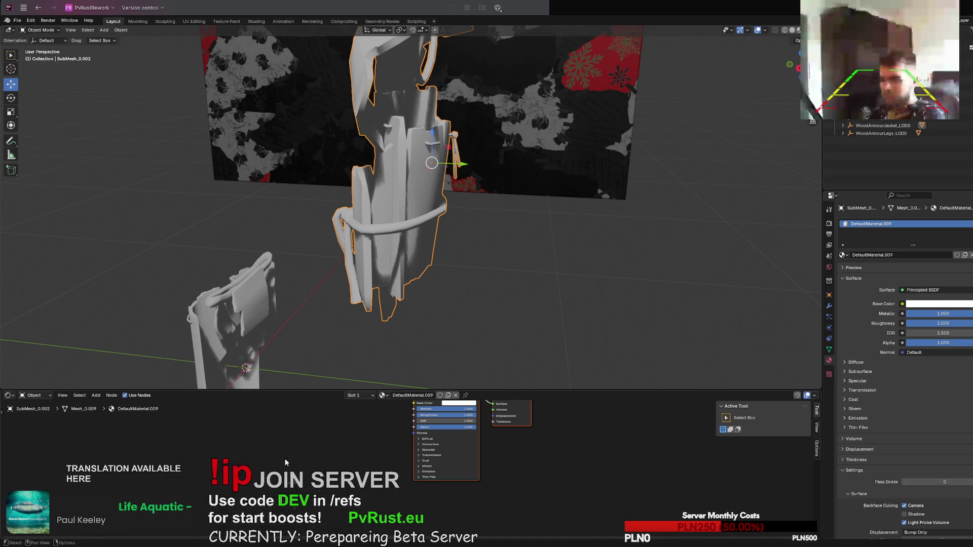
right_click(203, 451)
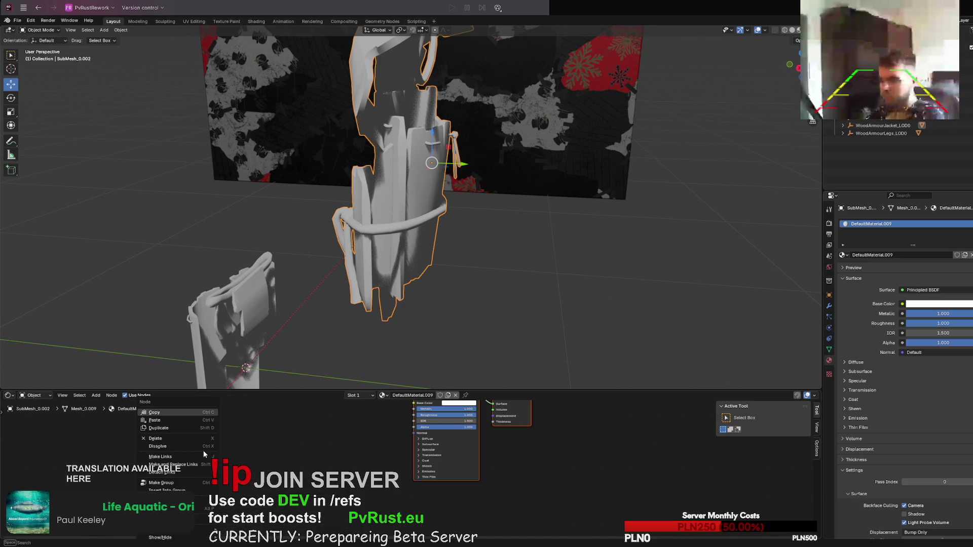
right_click(266, 463)
mouse_move(238, 464)
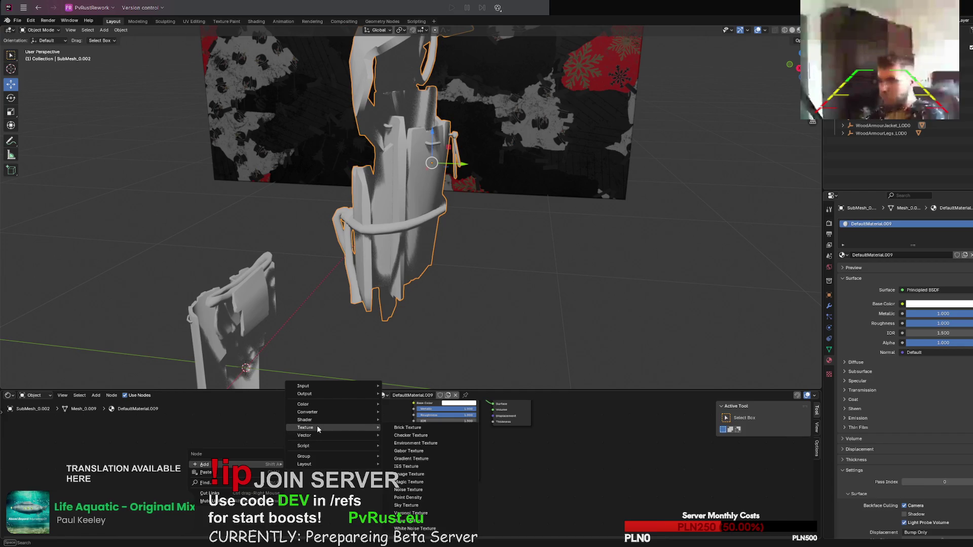
mouse_move(330, 427)
left_click(409, 474)
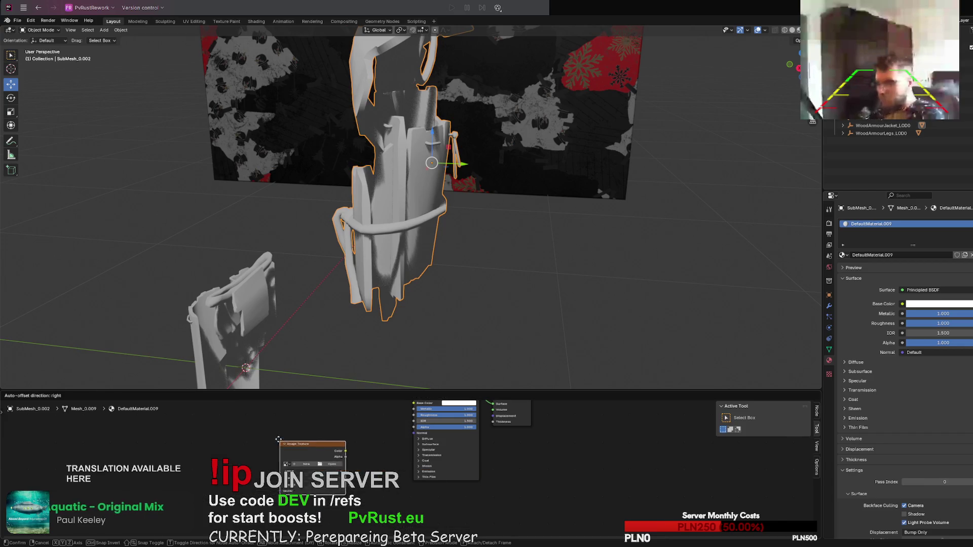
left_click(301, 462)
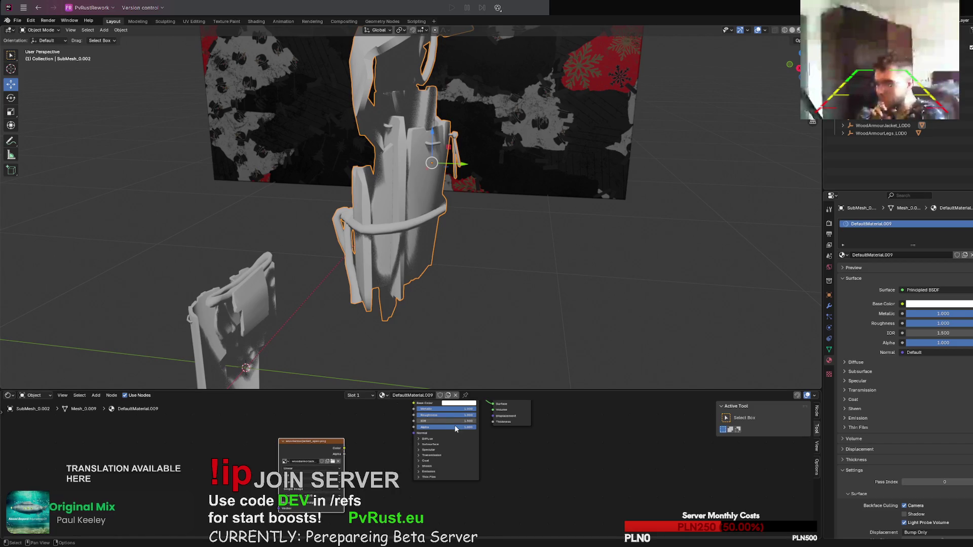
scroll(455, 429, "down", 2)
left_click_drag(344, 464, 406, 428)
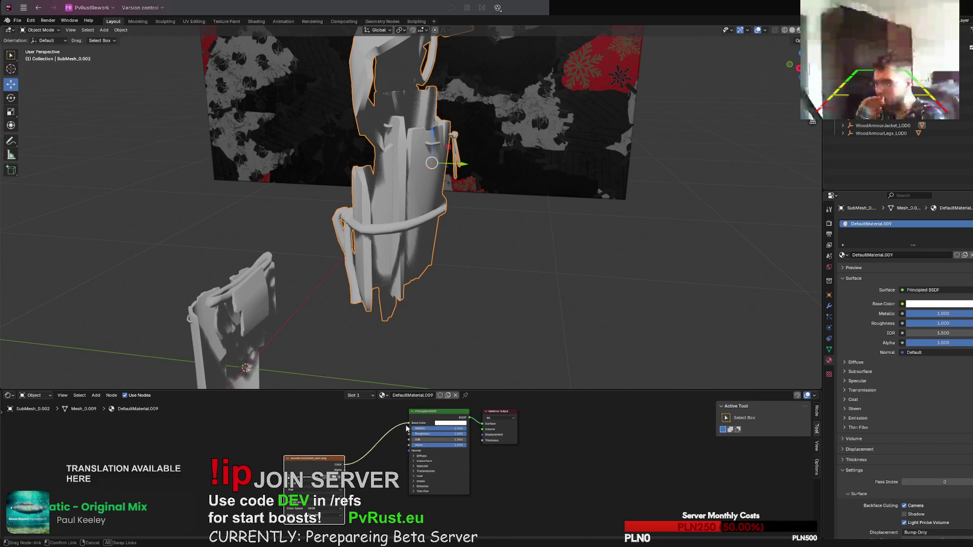
middle_click_drag(464, 272, 512, 243)
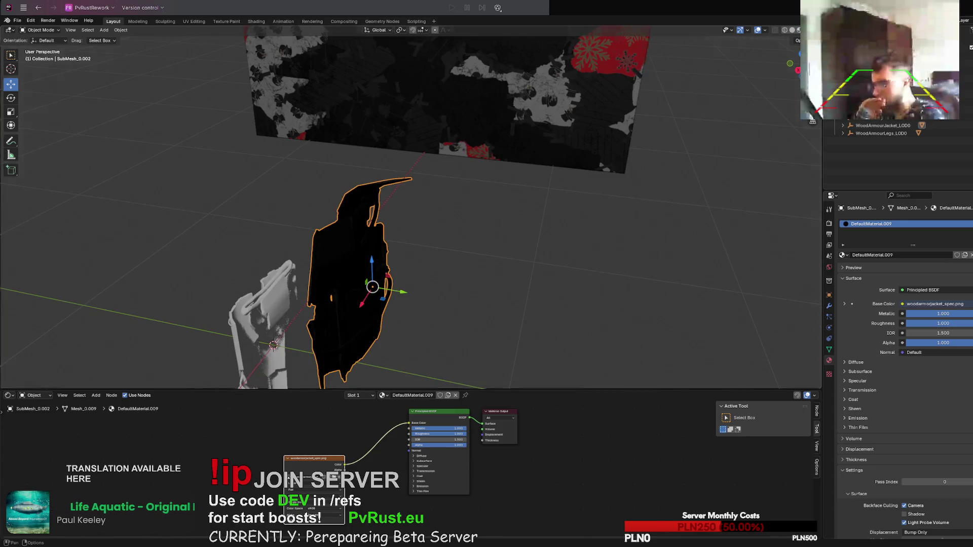
Step: Set the jacket material's Metallic to 0 and lower its IOR value
mouse_move(561, 203)
middle_mouse_down()
mouse_move(591, 202)
mouse_move(446, 284)
middle_mouse_up()
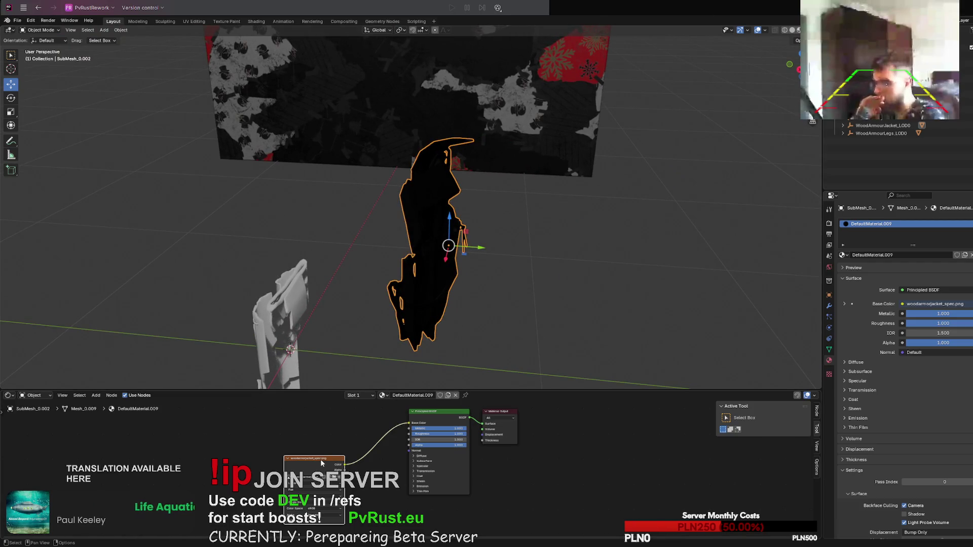
left_click_drag(320, 462, 319, 453)
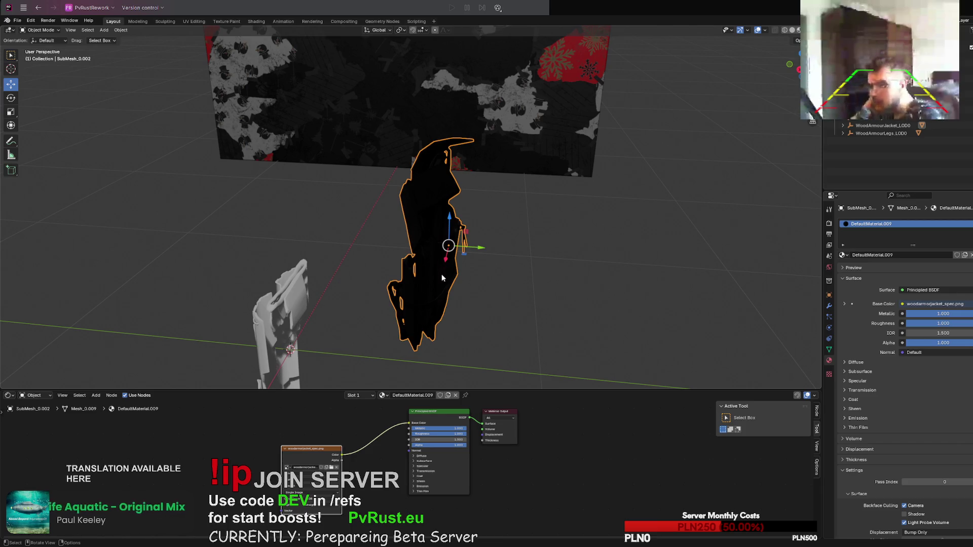
mouse_move(442, 278)
middle_mouse_down()
mouse_move(529, 263)
mouse_move(504, 266)
middle_mouse_up()
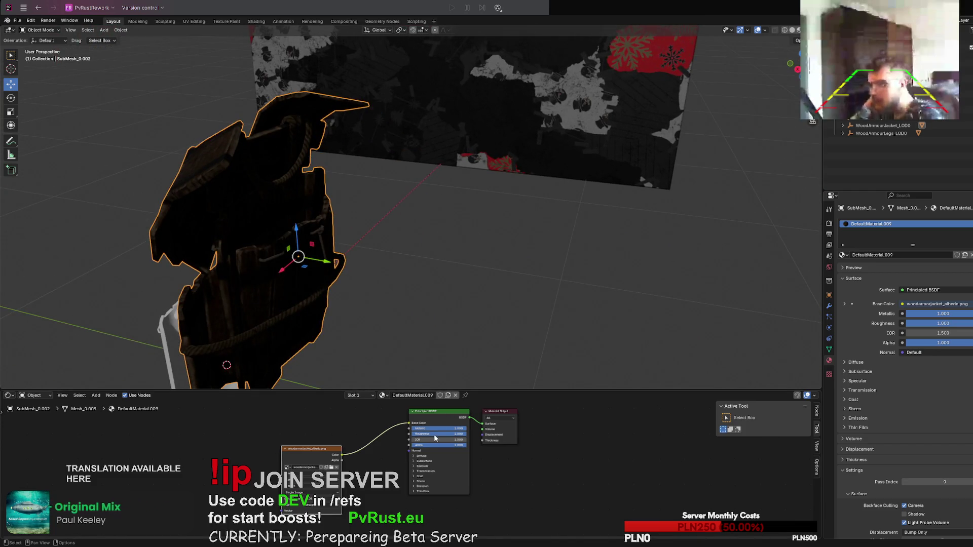
left_click_drag(434, 440, 423, 439)
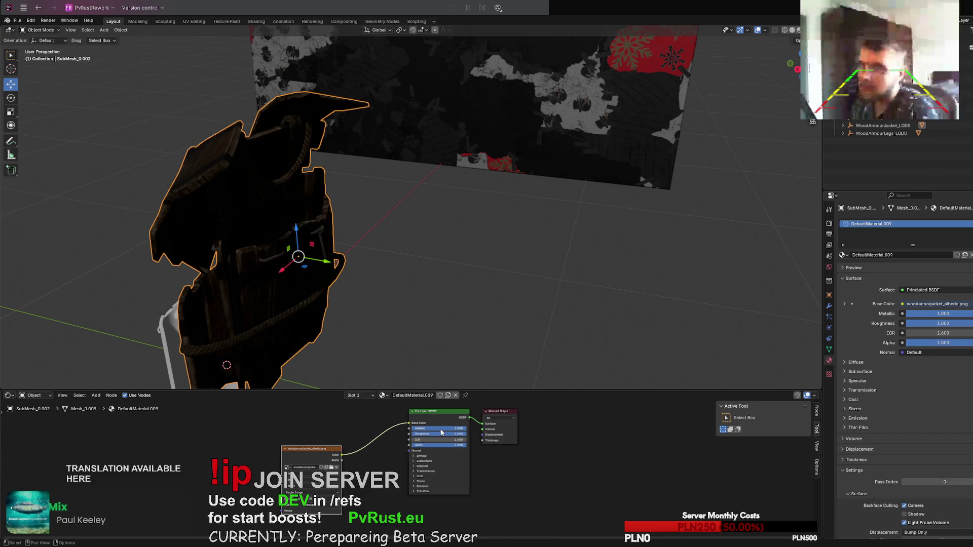
key("BackSpace")
middle_click_drag(446, 274, 479, 303)
mouse_move(435, 439)
left_mouse_down()
mouse_move(443, 439)
mouse_move(418, 450)
mouse_move(449, 439)
mouse_move(416, 434)
left_mouse_up()
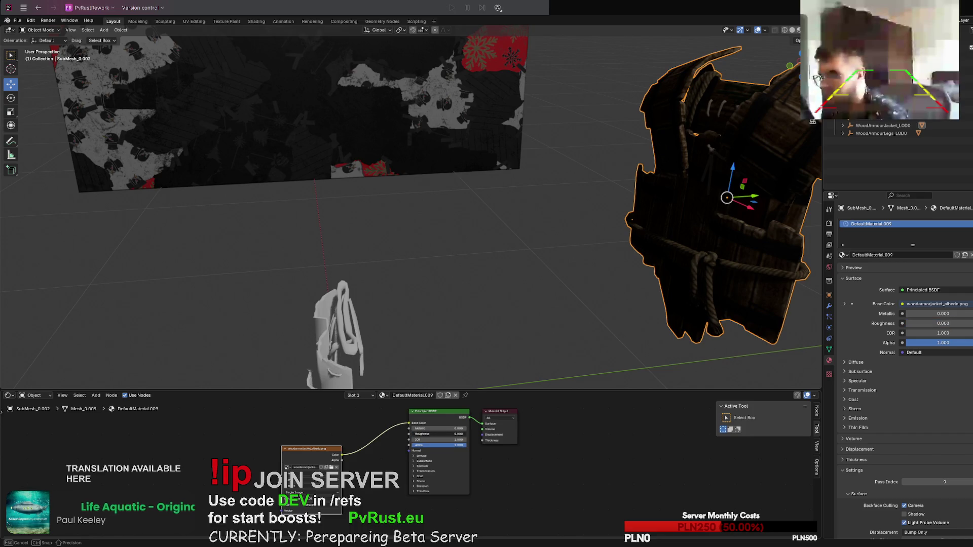
mouse_move(537, 329)
middle_mouse_down()
mouse_move(503, 329)
mouse_move(530, 318)
middle_mouse_up()
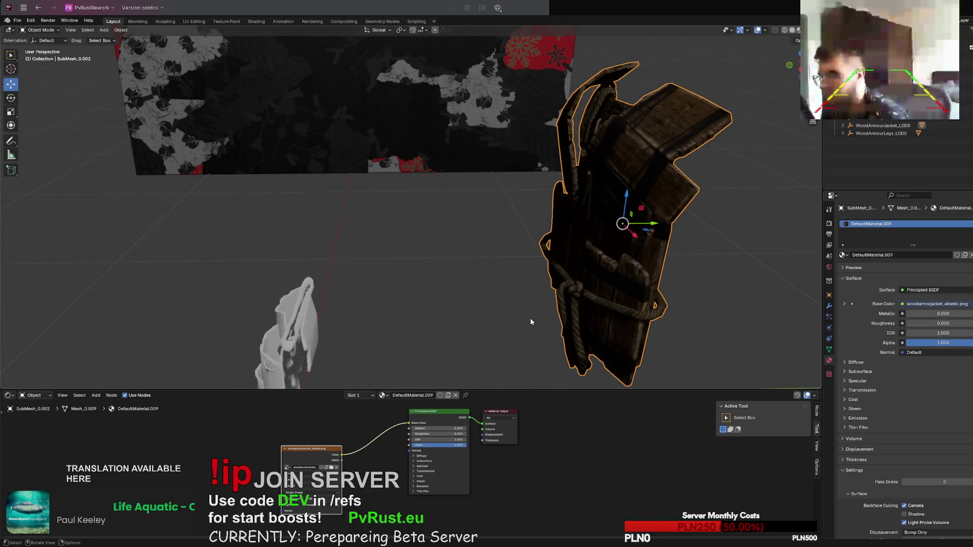
scroll(511, 245, "down", 5)
Step: Rotate the jacket into a new orientation
key("r")
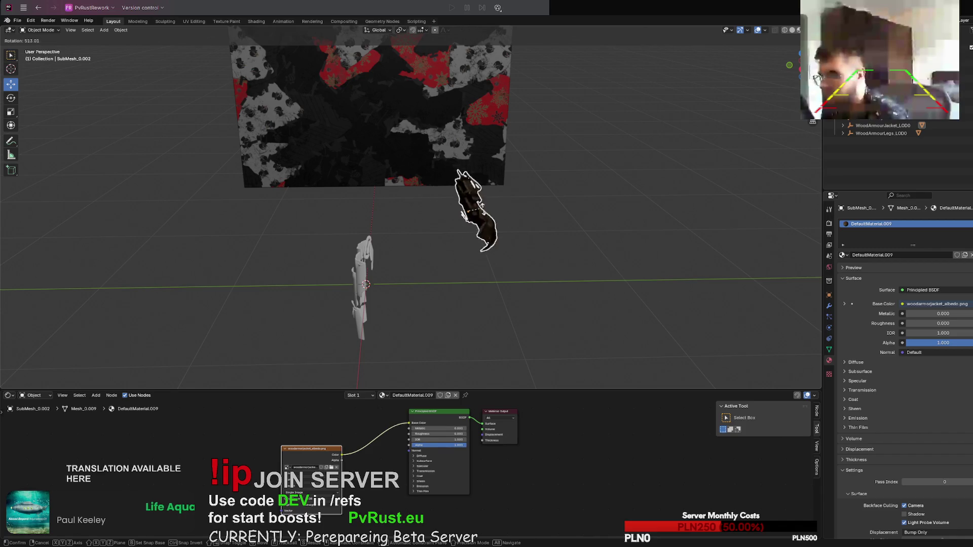
left_click(494, 223)
mouse_move(495, 223)
middle_mouse_down()
mouse_move(528, 239)
mouse_move(517, 236)
middle_mouse_up()
scroll(517, 236, "up", 6)
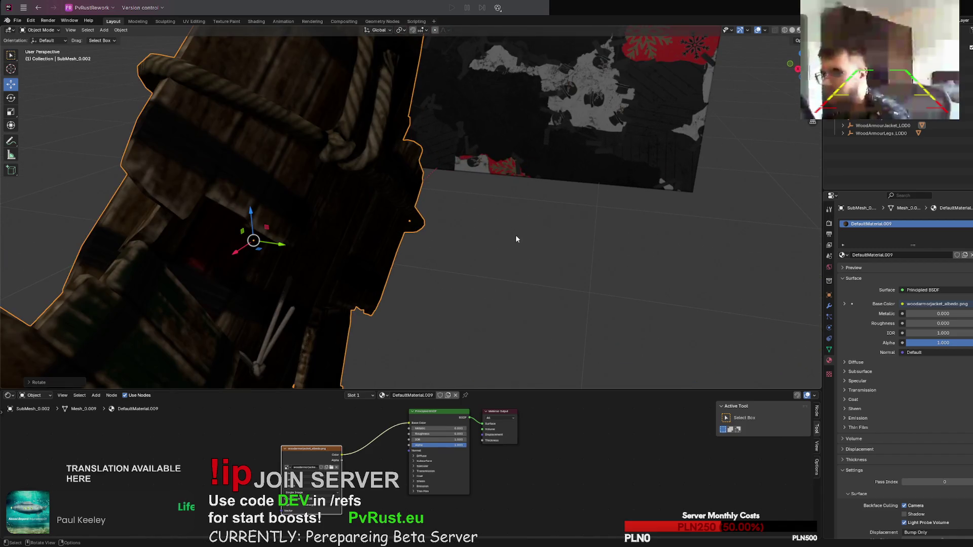
scroll(515, 237, "down", 2)
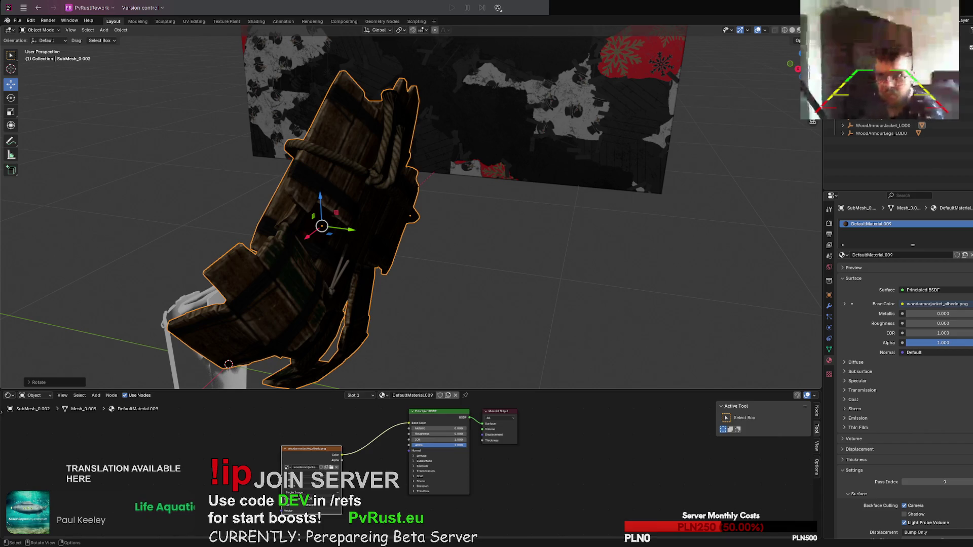
Step: Import the w_torch_LOD0.glb model
left_click_drag(229, 365, 228, 364)
left_click(144, 433)
middle_click_drag(411, 300, 464, 299)
scroll(464, 299, "up", 8)
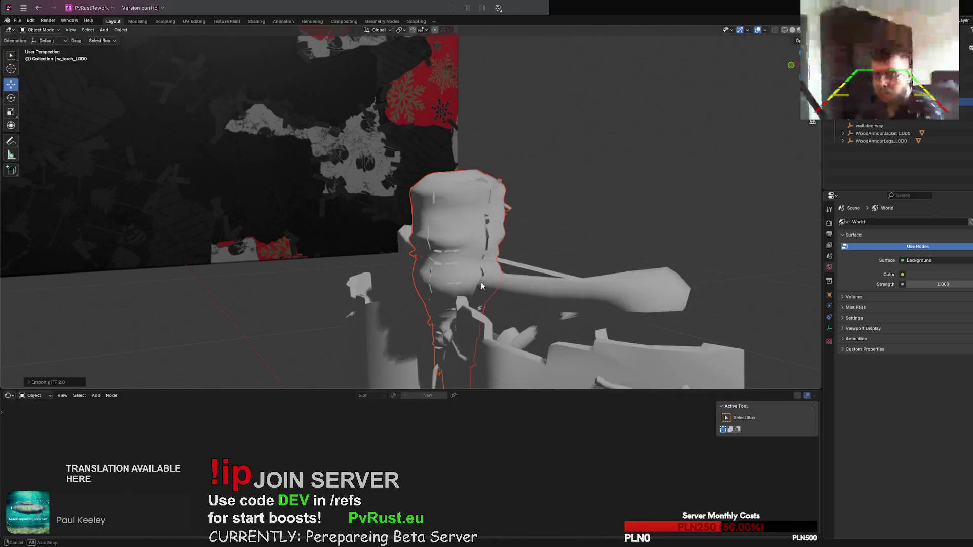
Step: Delete the torch model, the textured jacket and the giftwrap wall one after another
mouse_move(389, 240)
middle_mouse_down()
mouse_move(365, 238)
mouse_move(495, 250)
mouse_move(482, 257)
mouse_move(525, 270)
middle_mouse_up()
scroll(389, 241, "down", 4)
scroll(482, 256, "up", 3)
left_click(402, 265)
key("Delete")
left_click(585, 148)
key("Delete")
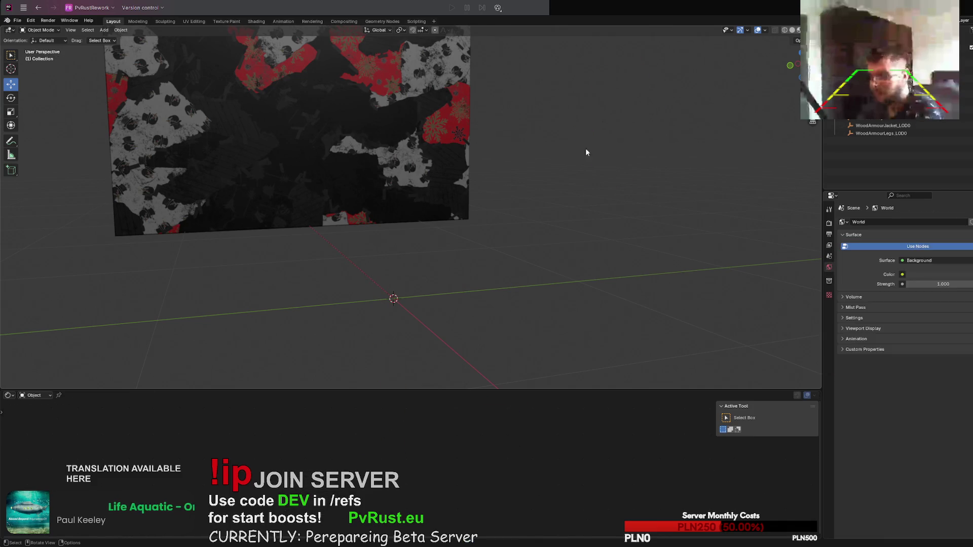
left_click(354, 181)
key("Delete")
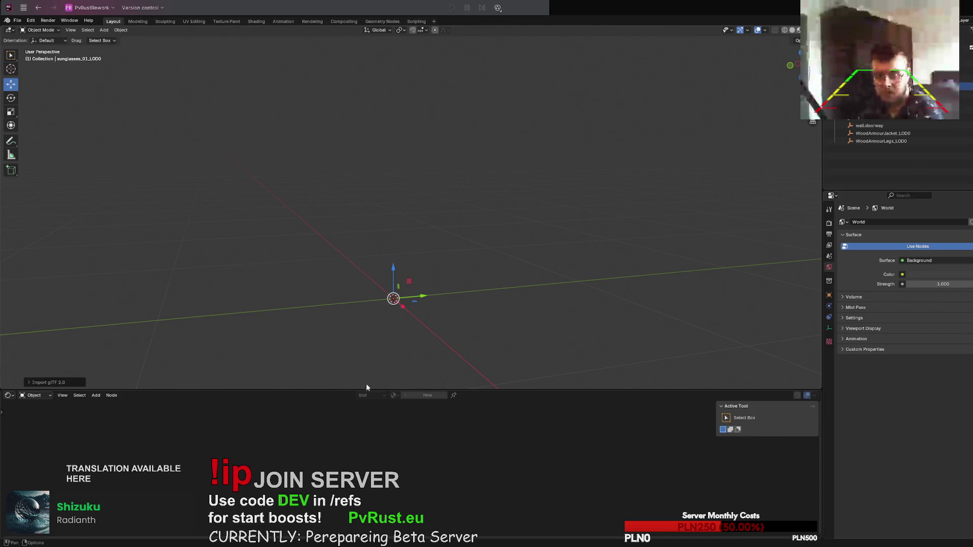
Step: Rename an imported object in the outliner and deselect everything
mouse_move(366, 384)
middle_mouse_down()
mouse_move(490, 347)
mouse_move(503, 291)
mouse_move(497, 296)
middle_mouse_up()
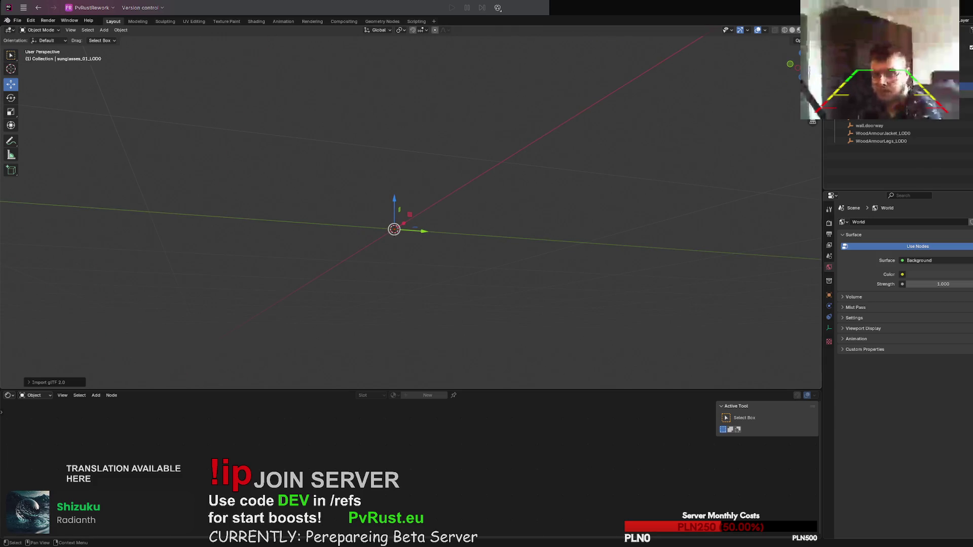
double_click(887, 86)
key("Return")
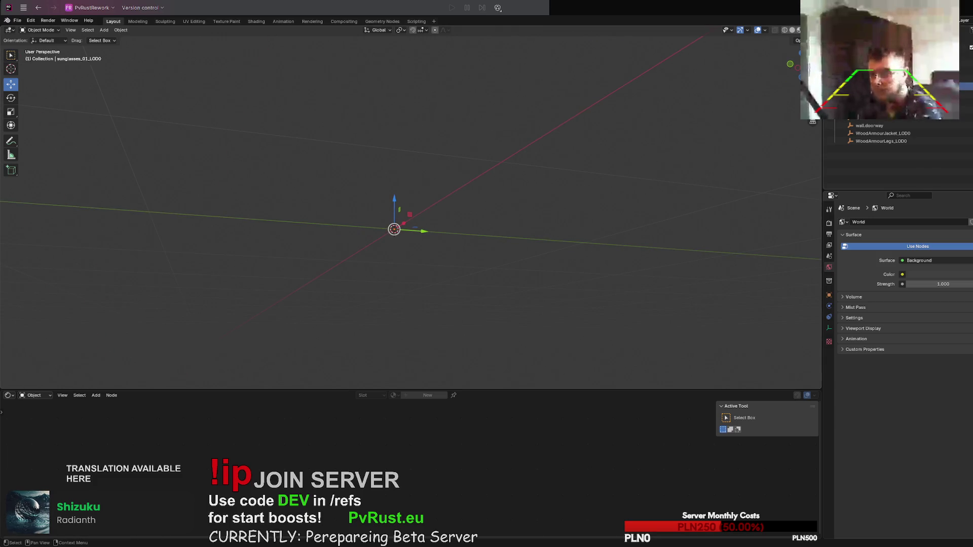
key("alt+a")
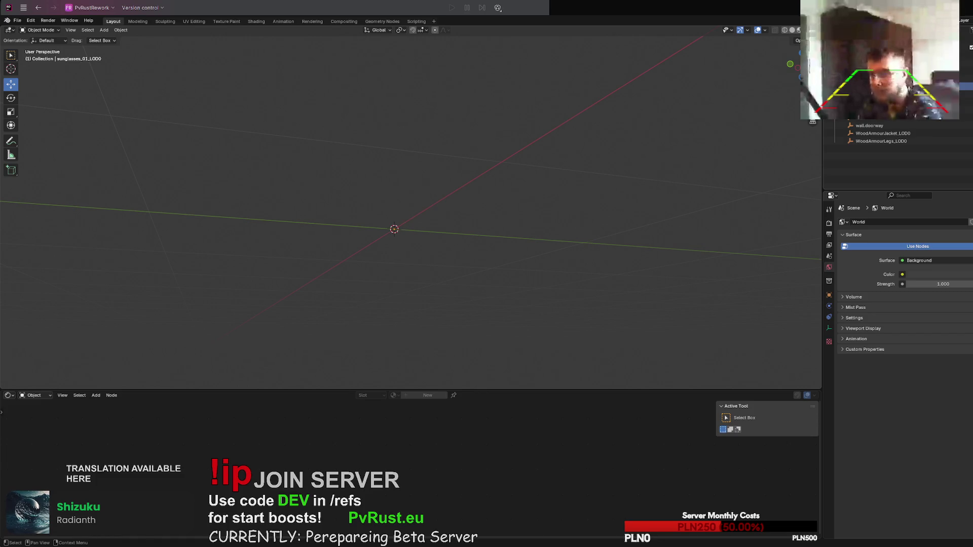
Step: Undo back to restore sunglasses_01_LOD0, then delete that object
mouse_move(705, 184)
middle_mouse_down()
mouse_move(561, 230)
mouse_move(558, 199)
mouse_move(547, 268)
middle_mouse_up()
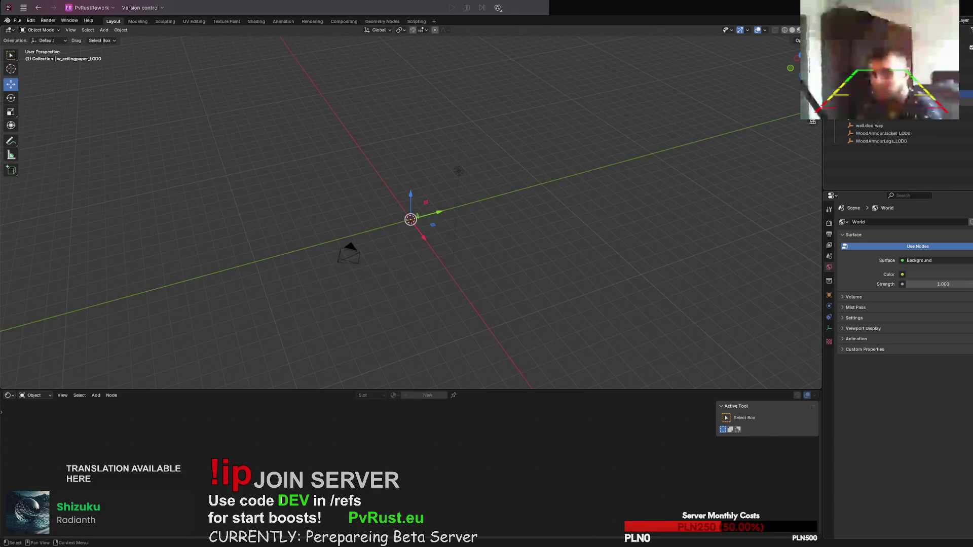
key("Delete")
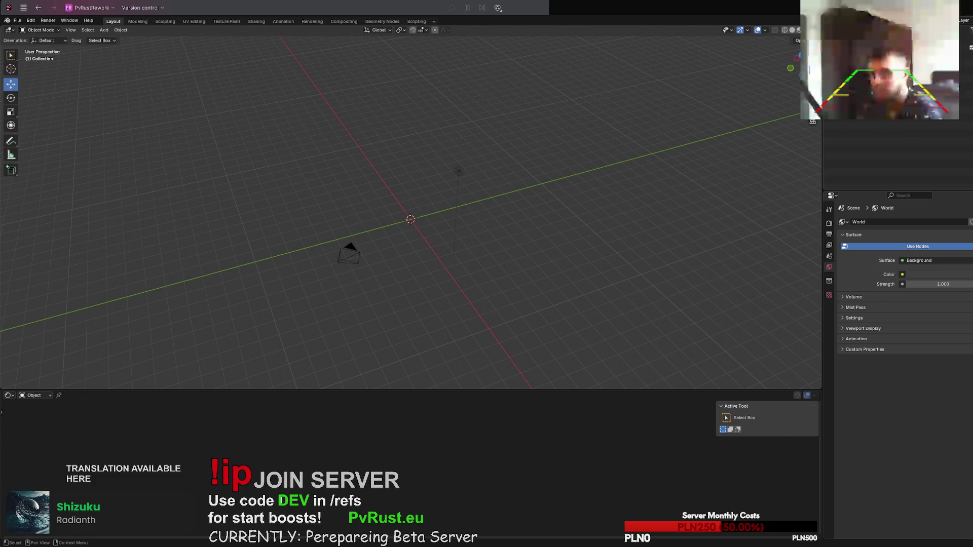
key("ctrl+z")
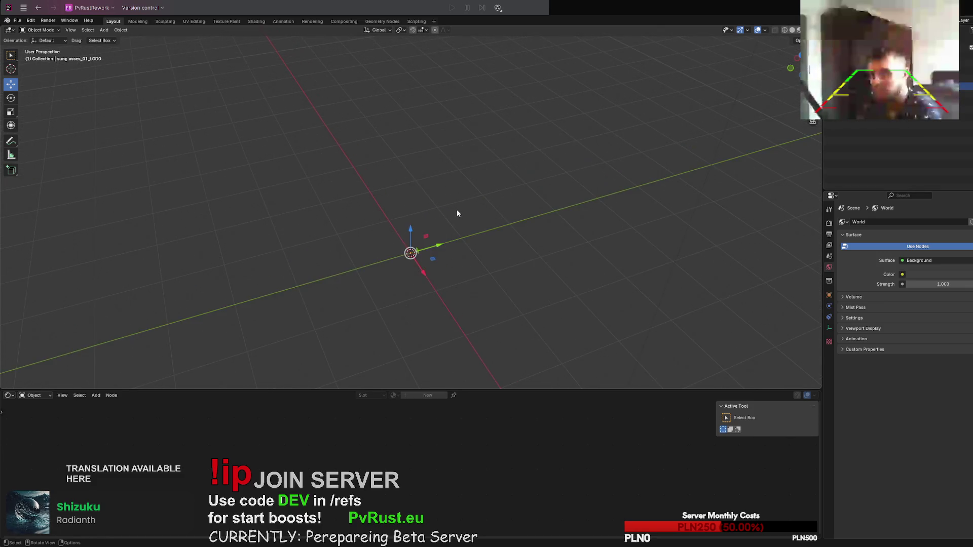
mouse_move(457, 214)
middle_mouse_down()
mouse_move(454, 289)
mouse_move(458, 256)
mouse_move(459, 269)
middle_mouse_up()
key("Delete")
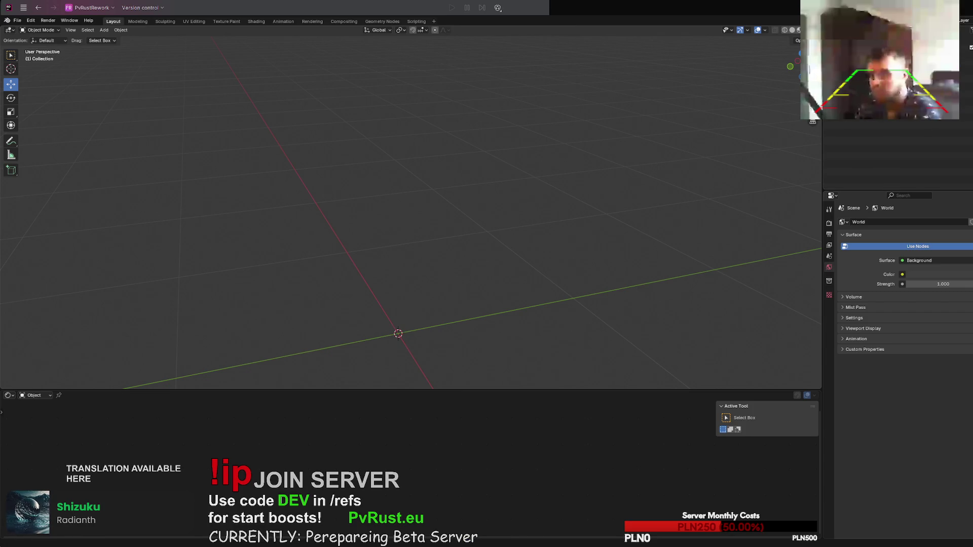
Step: Import the sunglasses_02_LOD0 glTF file
left_click(443, 478)
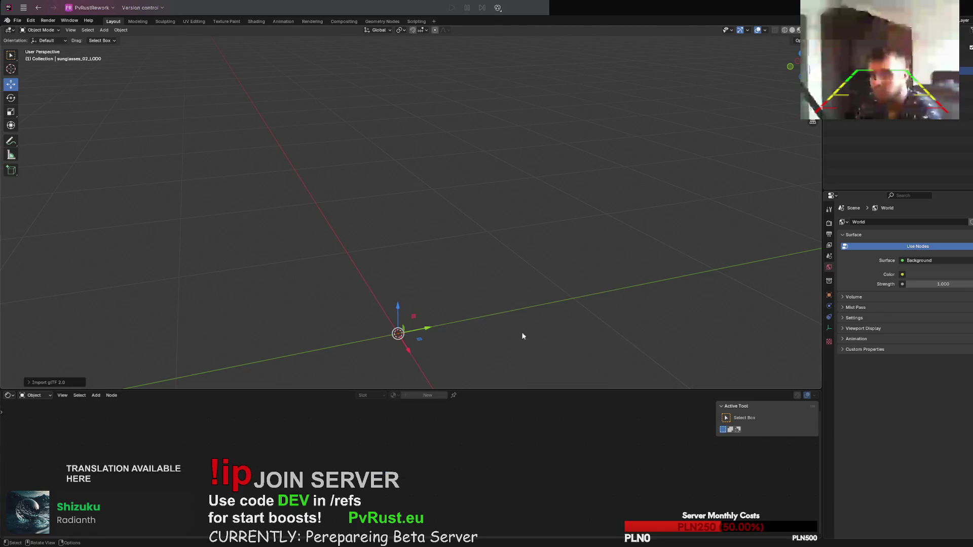
mouse_move(522, 333)
middle_mouse_down()
mouse_move(538, 280)
mouse_move(525, 321)
mouse_move(578, 298)
mouse_move(595, 227)
mouse_move(567, 218)
middle_mouse_up()
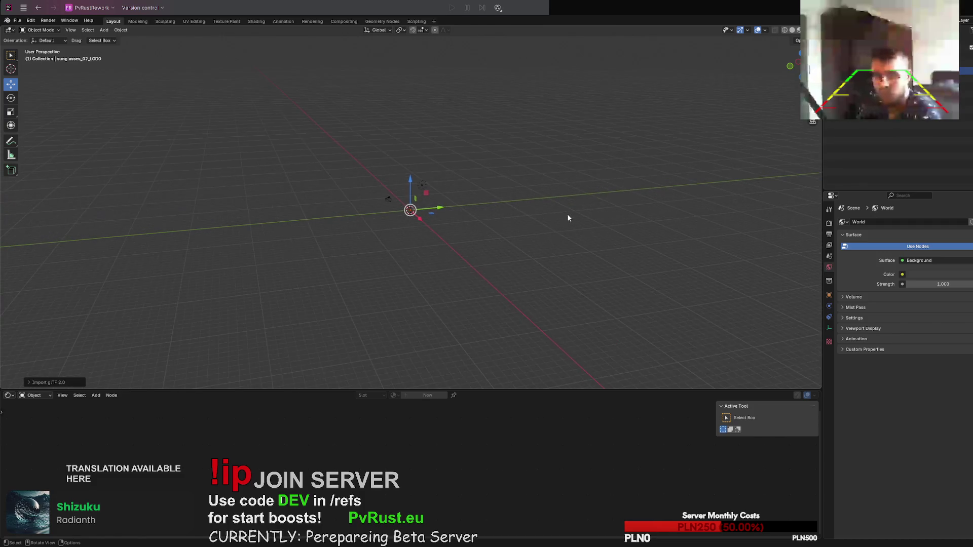
key("F2")
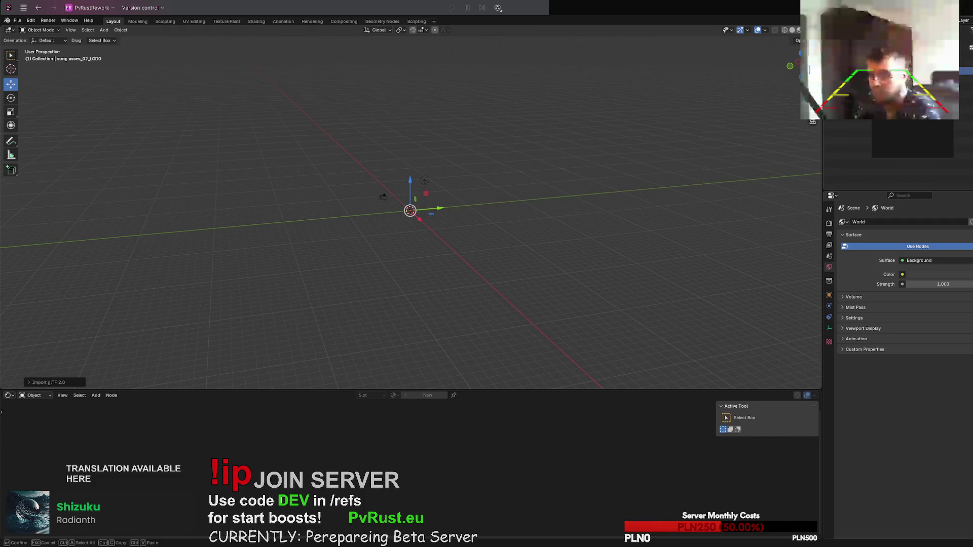
Step: Inspect SubMesh_1 and SubMesh_0, frame SubMesh_1, then delete SubMesh_1
left_click(887, 81)
mouse_move(456, 188)
middle_mouse_down()
mouse_move(441, 199)
mouse_move(444, 213)
middle_mouse_up()
left_click(897, 132)
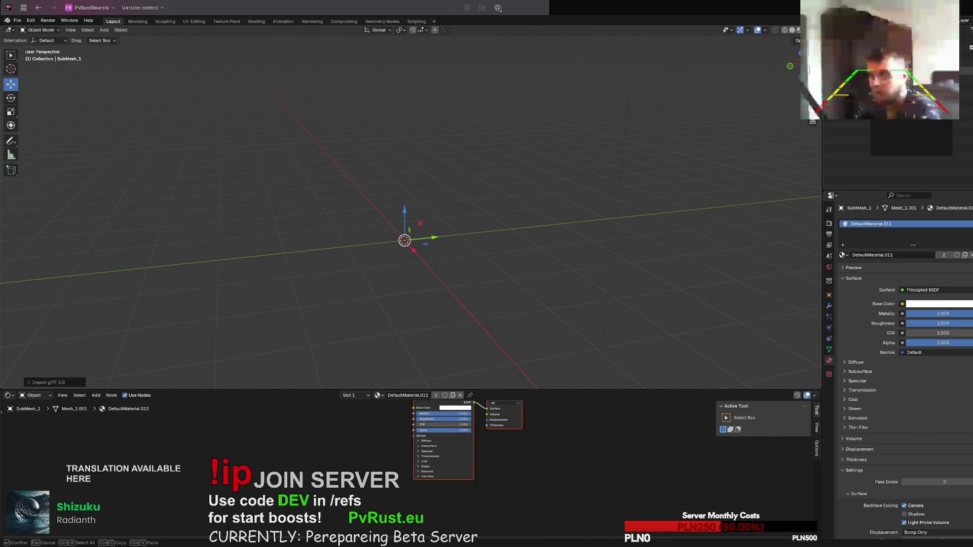
scroll(684, 145, "up", 1)
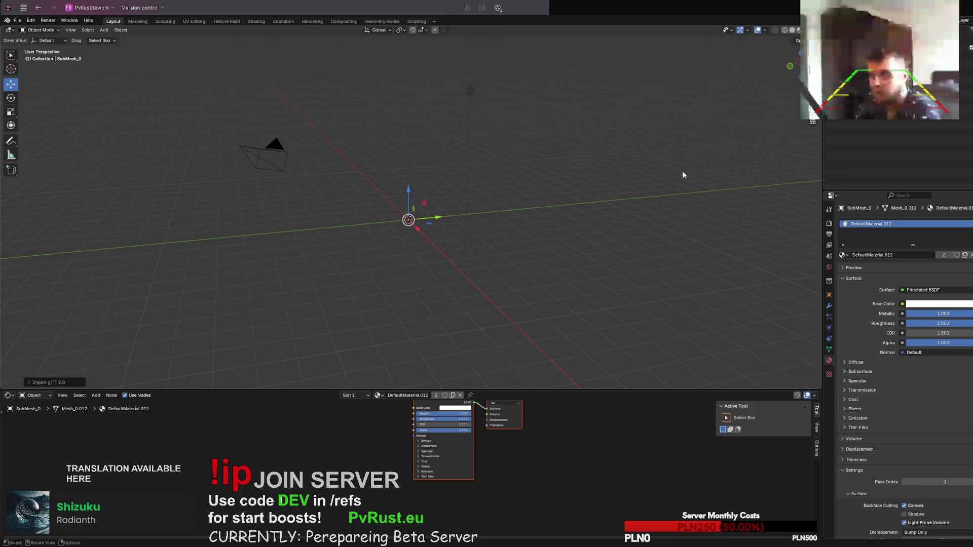
scroll(682, 171, "down", 2)
left_click(887, 82)
key("KP_Decimal")
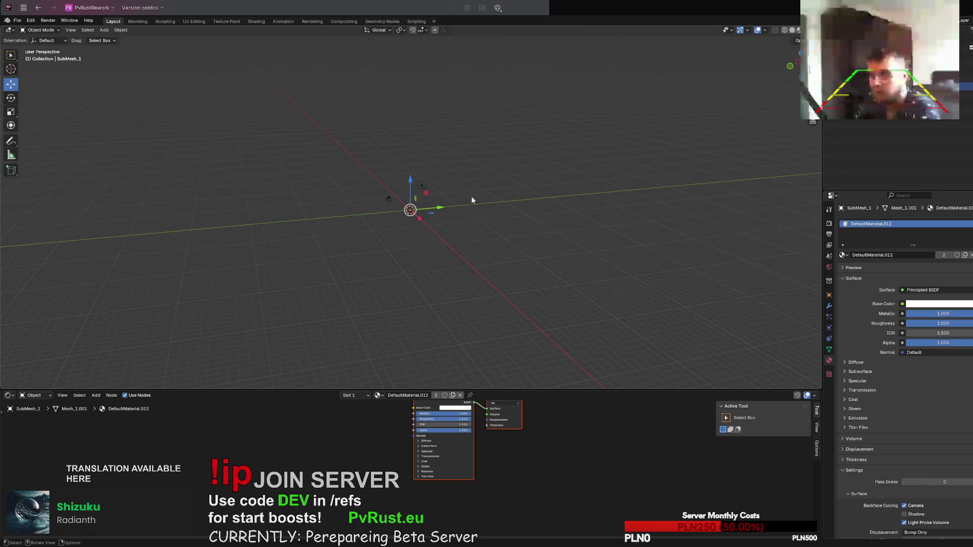
scroll(467, 199, "down", 6)
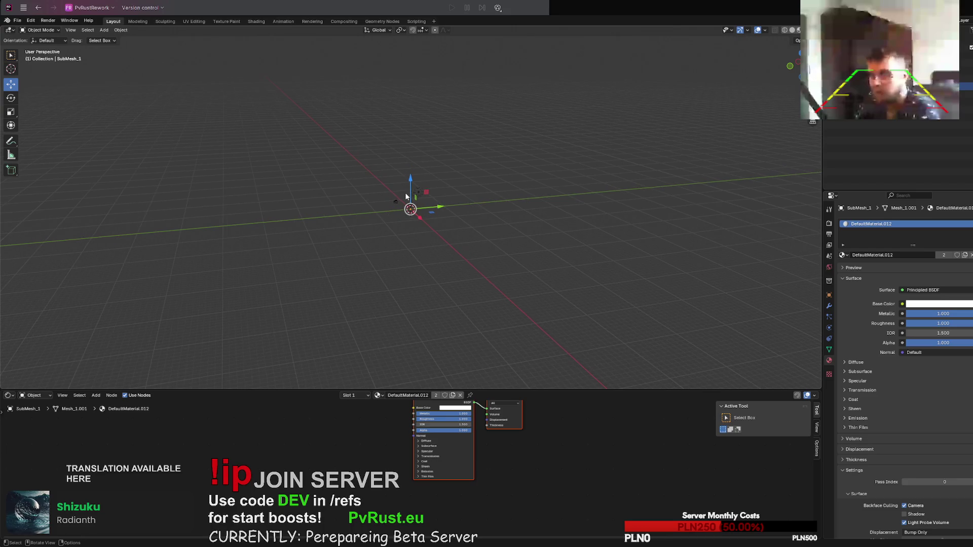
middle_click_drag(466, 199, 659, 188)
key("Delete")
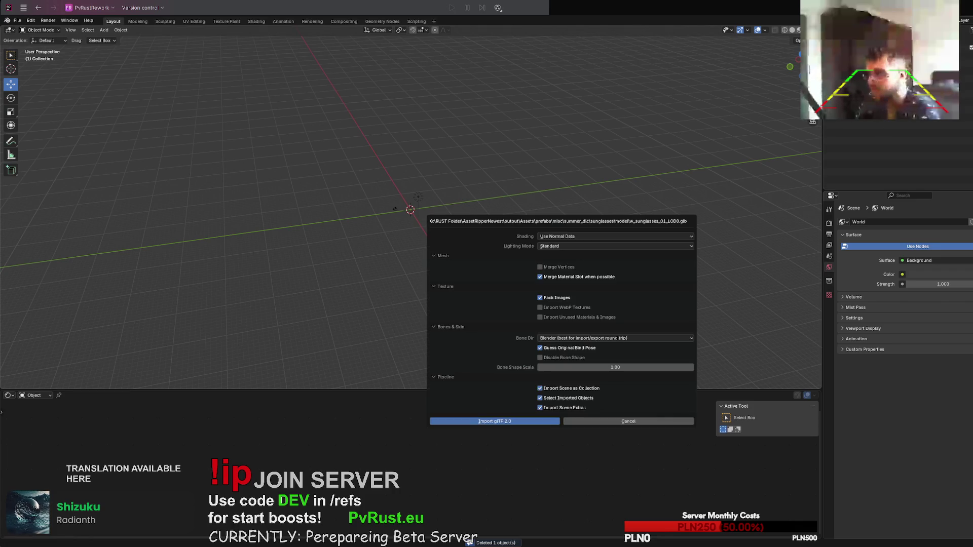
Step: Repeatedly import w_sunglasses_01_LOD0 and delete each attempt, leaving the scene empty
left_click(487, 421)
mouse_move(425, 188)
middle_mouse_down()
mouse_move(391, 299)
mouse_move(469, 283)
mouse_move(479, 267)
mouse_move(522, 327)
mouse_move(515, 335)
mouse_move(625, 248)
middle_mouse_up()
key("Delete")
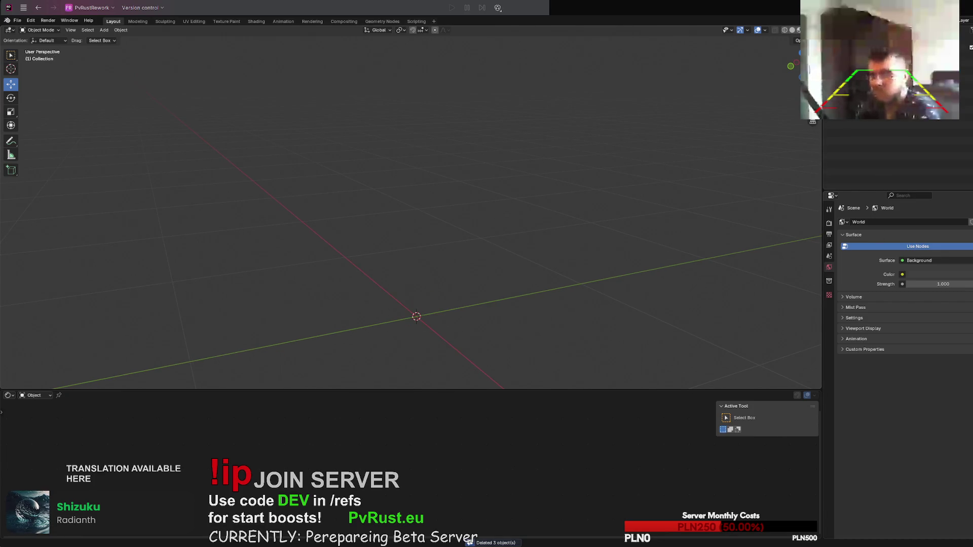
left_click(489, 475)
mouse_move(512, 350)
middle_mouse_down()
mouse_move(534, 276)
mouse_move(540, 296)
middle_mouse_up()
left_click(477, 475)
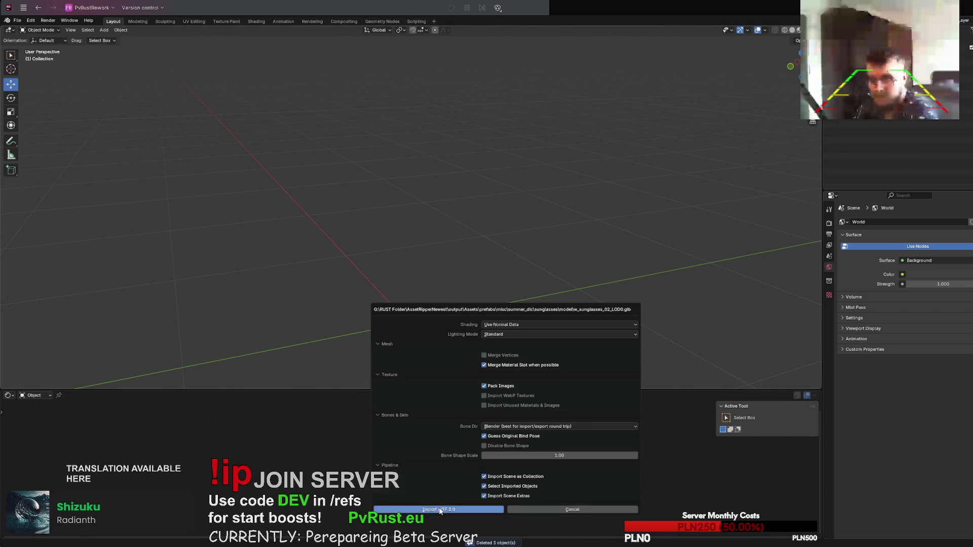
left_click(440, 510)
middle_click_drag(509, 341, 521, 333)
key("Delete")
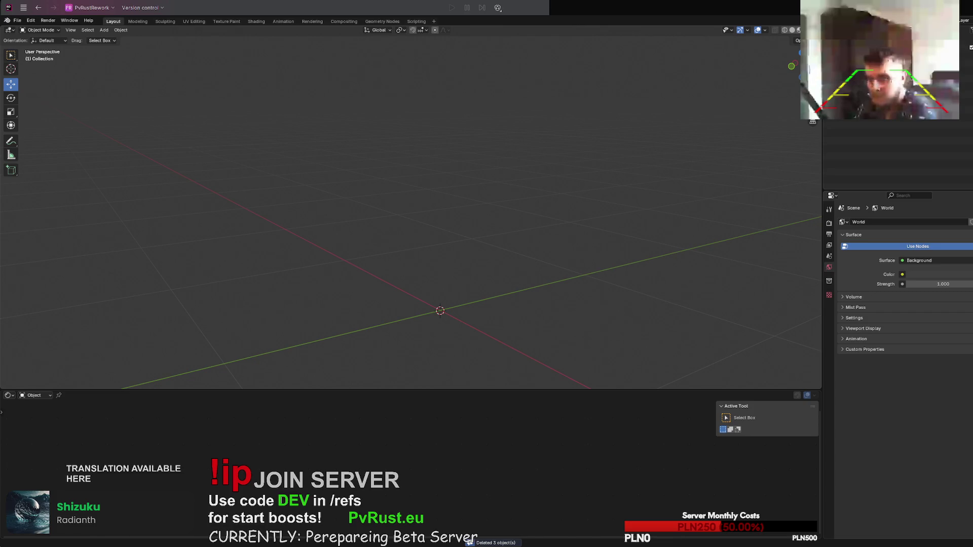
left_click(472, 502)
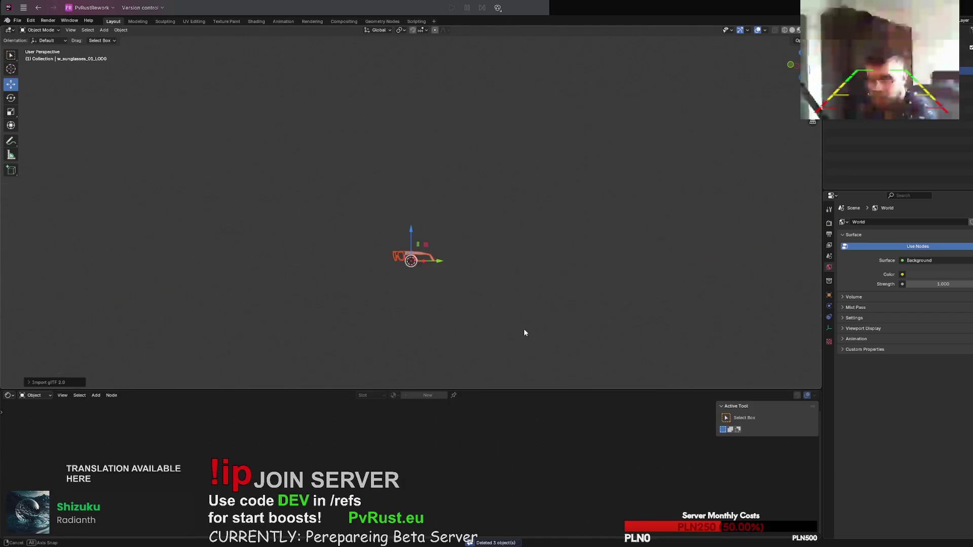
mouse_move(524, 332)
middle_mouse_down()
mouse_move(556, 336)
mouse_move(524, 352)
middle_mouse_up()
scroll(524, 353, "up", 5)
key("Delete")
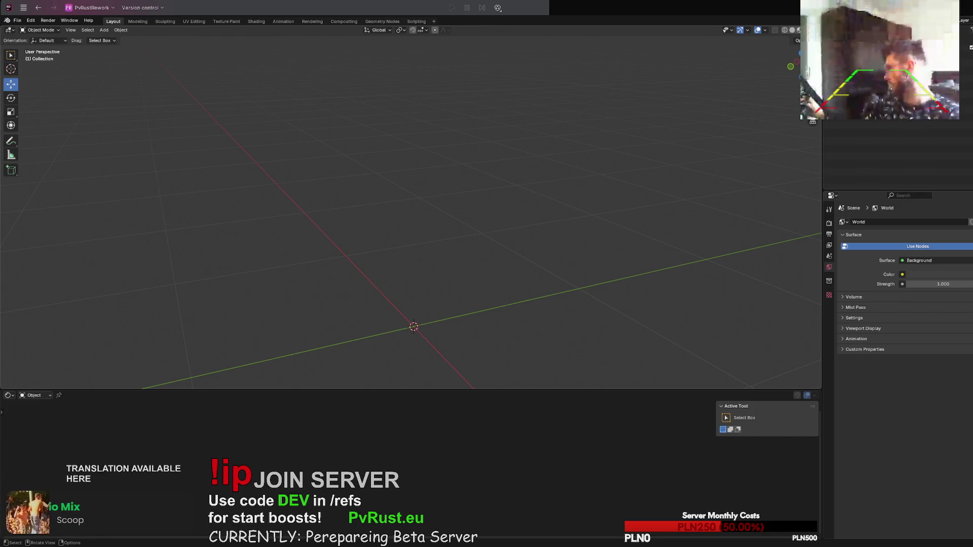
Step: Orbit the view around the empty scene
middle_click_drag(321, 319, 332, 313)
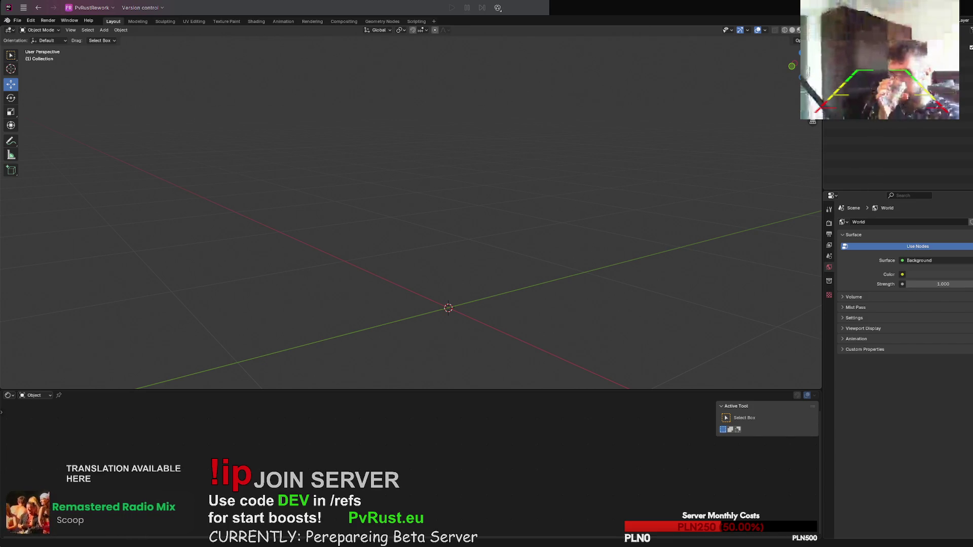
Step: Import WoodArmourGloves_LOD0 so its two glove pieces float above the origin
mouse_move(703, 313)
middle_mouse_down()
mouse_move(604, 293)
mouse_move(579, 311)
middle_mouse_up()
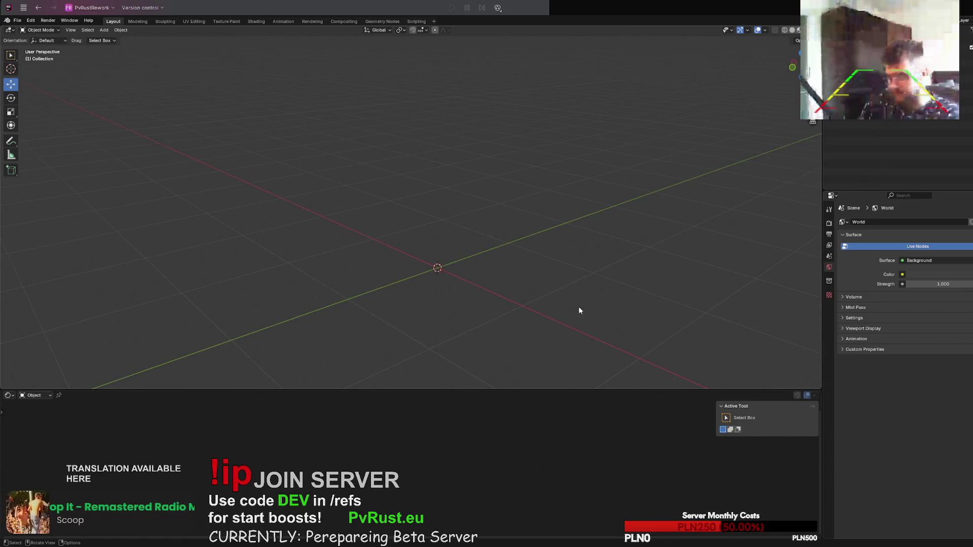
mouse_move(516, 273)
middle_mouse_down()
mouse_move(515, 250)
mouse_move(532, 250)
mouse_move(504, 250)
middle_mouse_up()
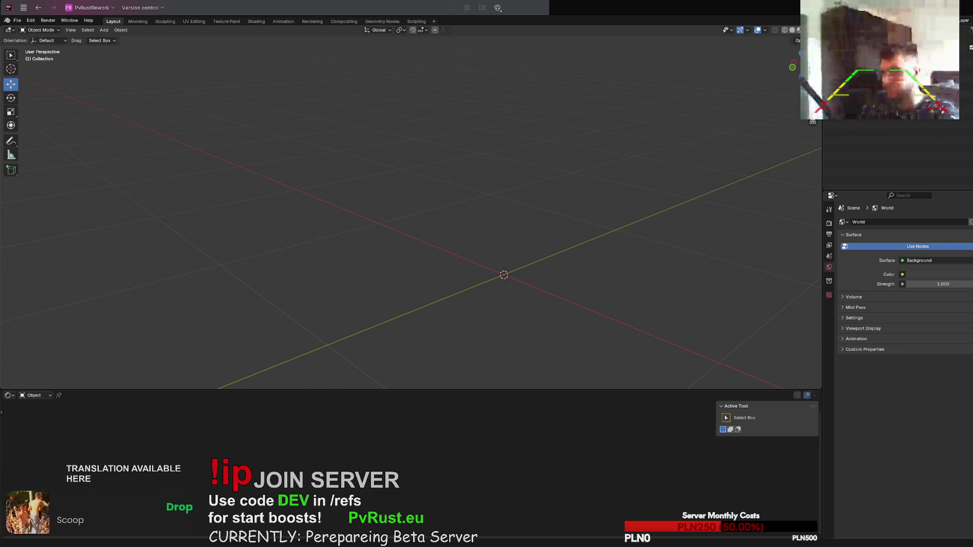
left_click(522, 453)
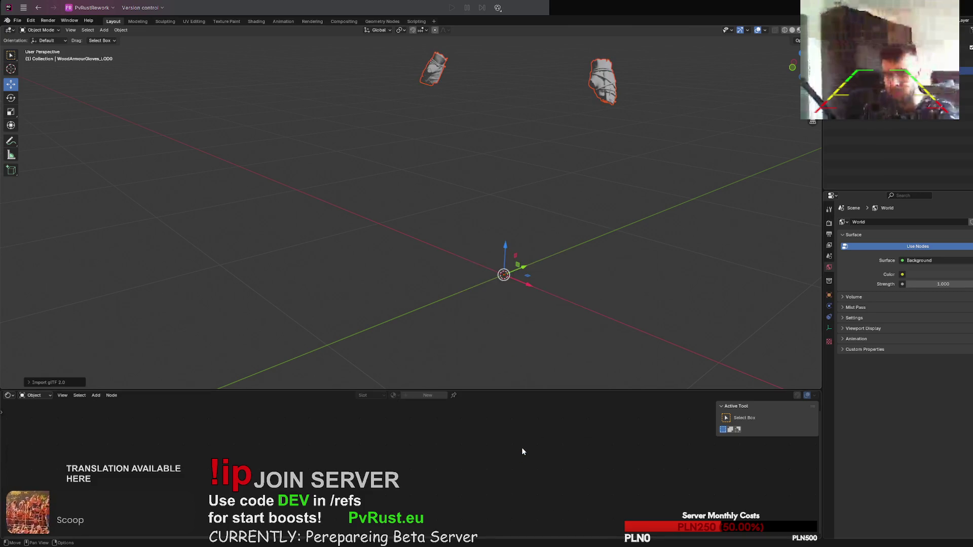
mouse_move(596, 245)
middle_mouse_down()
mouse_move(617, 228)
mouse_move(623, 235)
mouse_move(607, 236)
middle_mouse_up()
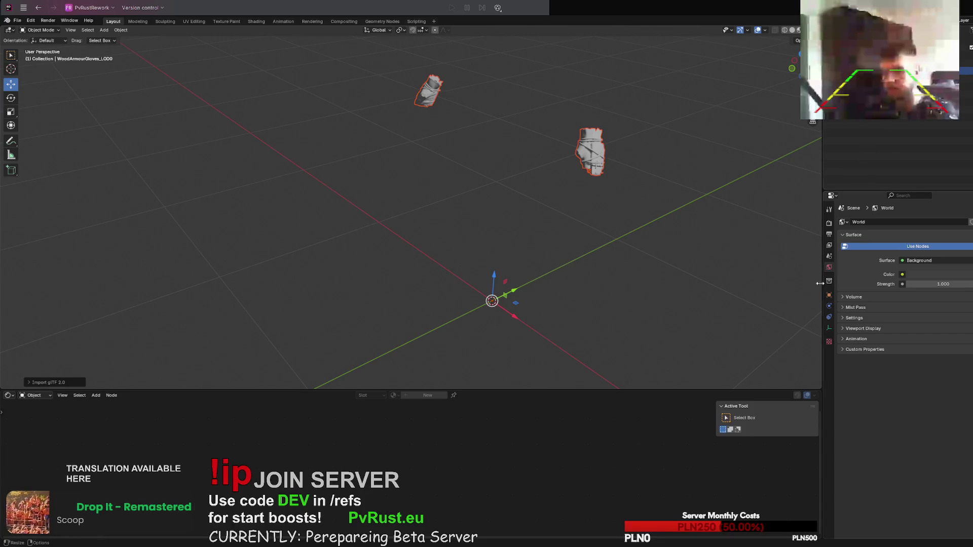
Step: Switch to the Shader Editor and select a glove to show DefaultMaterial.018's nodes
left_click(8, 395)
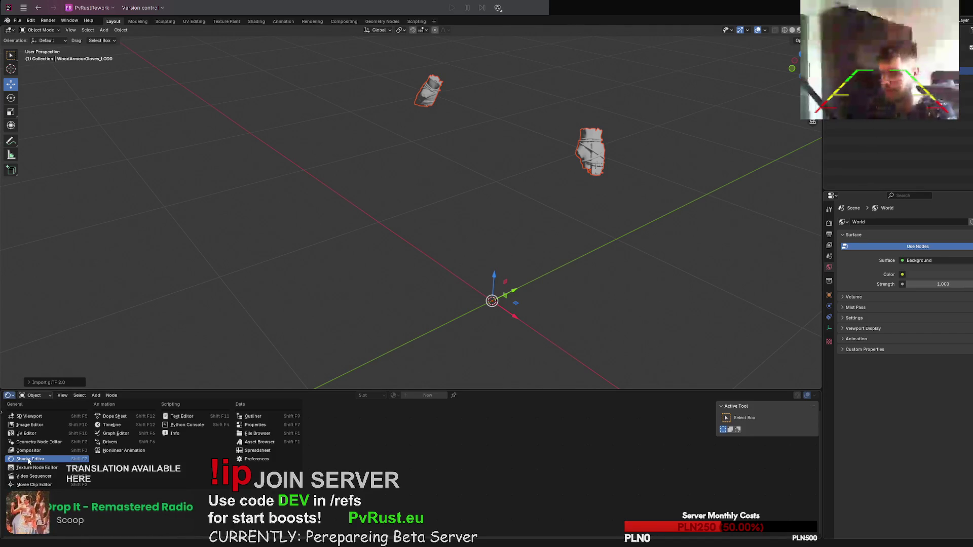
left_click(578, 172, "shift")
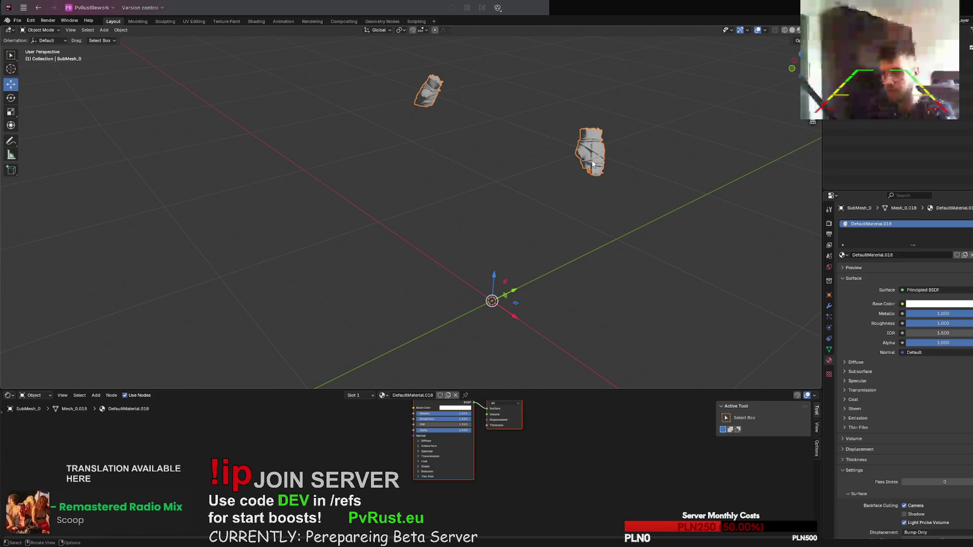
Step: Try pasting copied nodes into the glove material and move the clipboard error aside
scroll(361, 423, "up", 2)
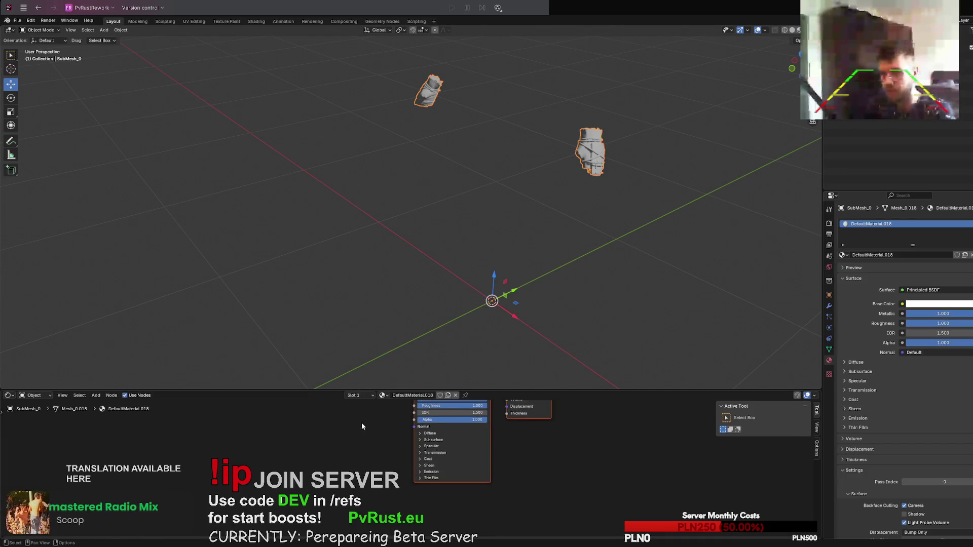
right_click(363, 457)
left_click(305, 437)
right_click(305, 437)
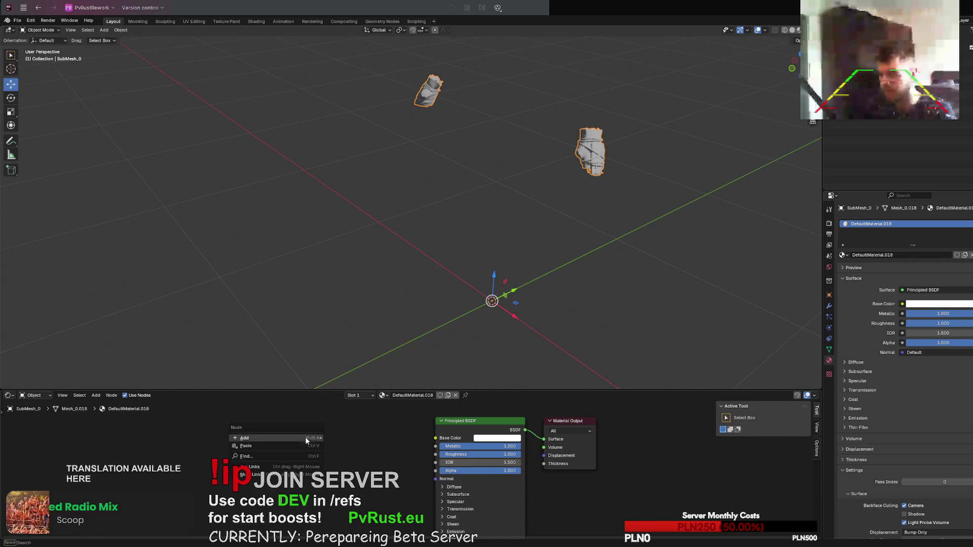
left_click(274, 446)
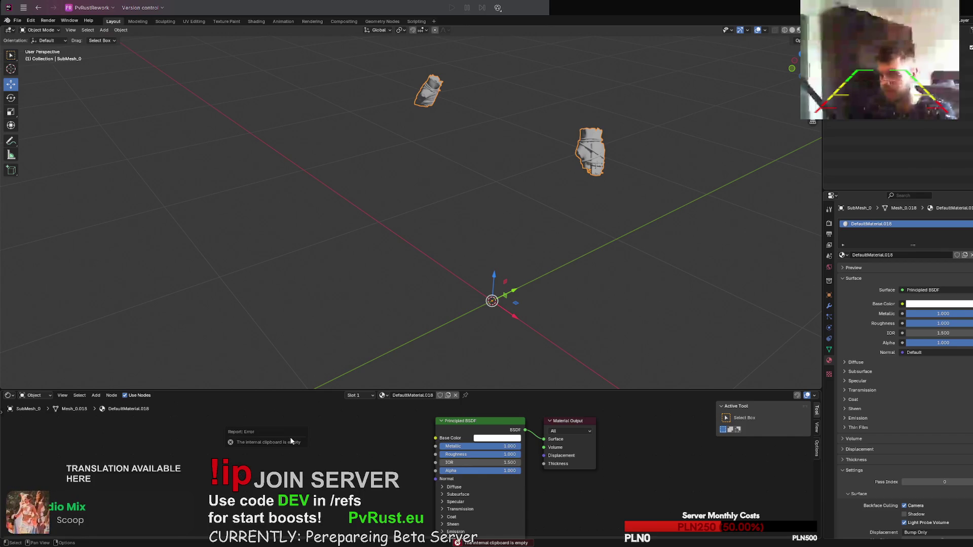
left_click_drag(287, 430, 305, 444)
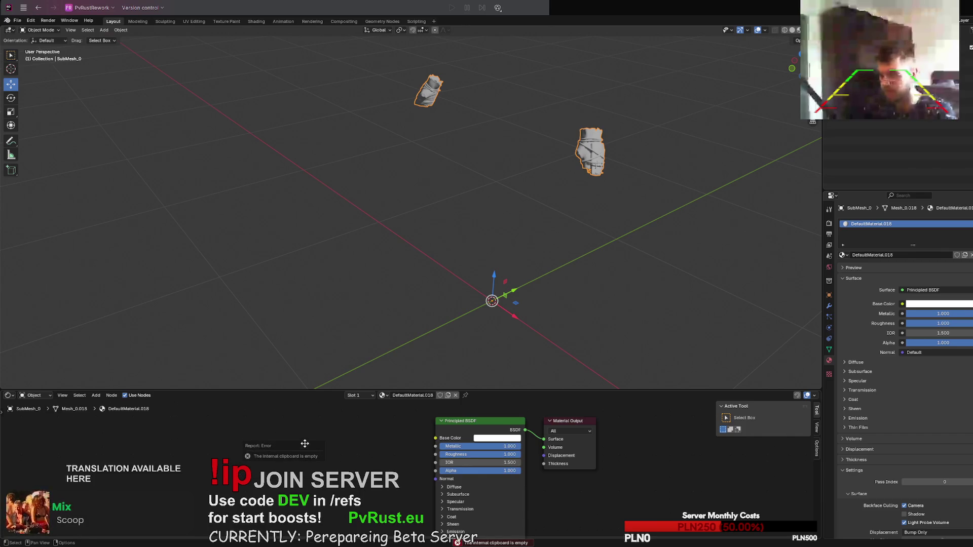
Step: Add an Image Texture node with WoodArmourGlove_Albedo.png and link its Color to Base Color
right_click(305, 438)
mouse_move(284, 431)
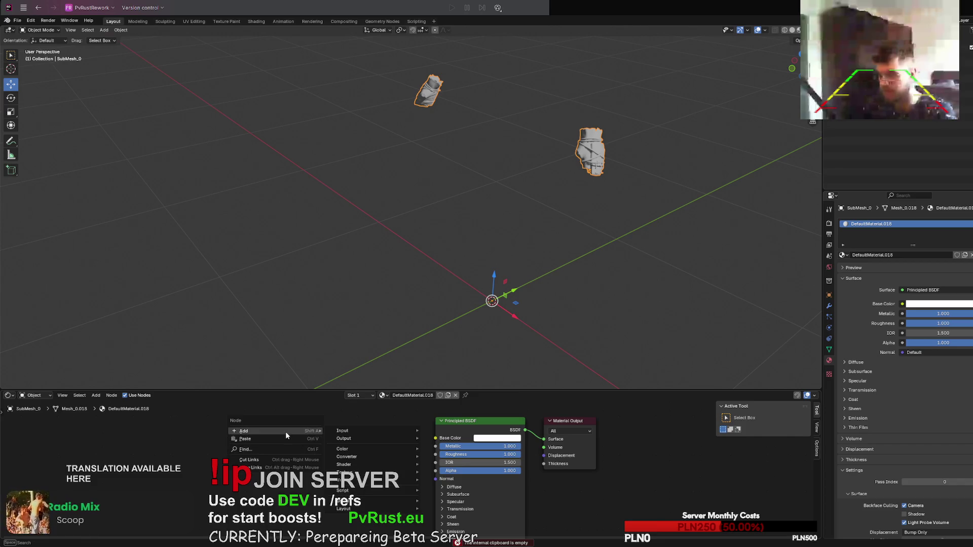
mouse_move(365, 472)
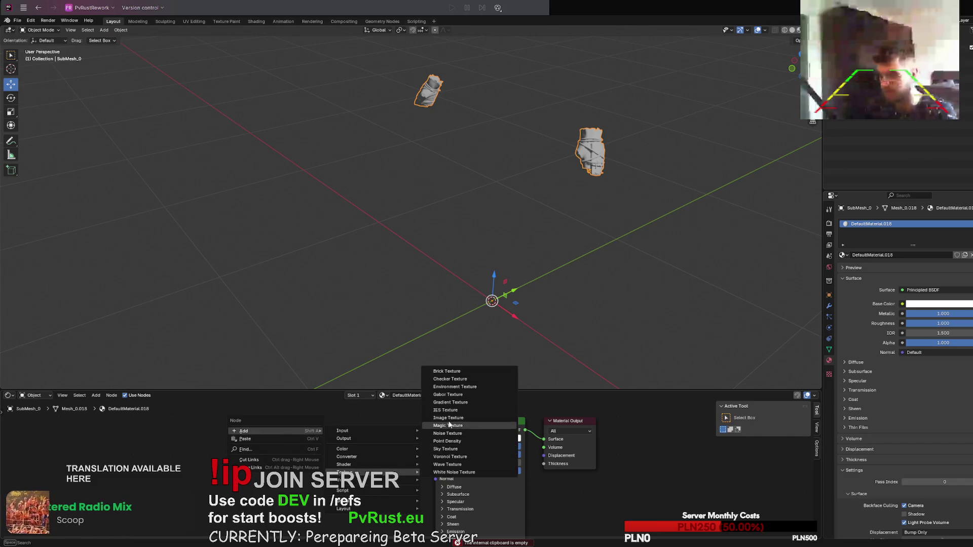
left_click(448, 417)
left_click(324, 452)
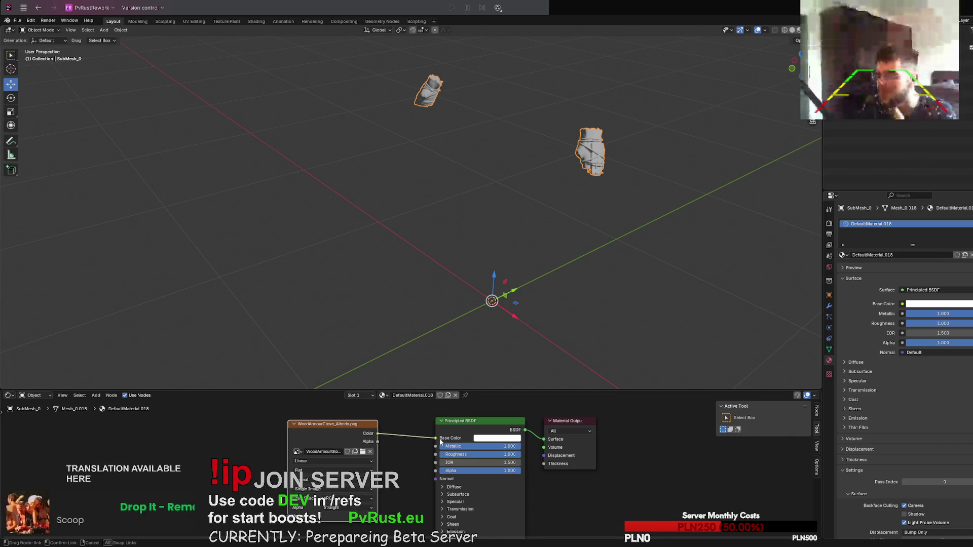
left_click_drag(378, 435, 435, 438)
scroll(539, 243, "up", 5)
scroll(537, 239, "down", 3)
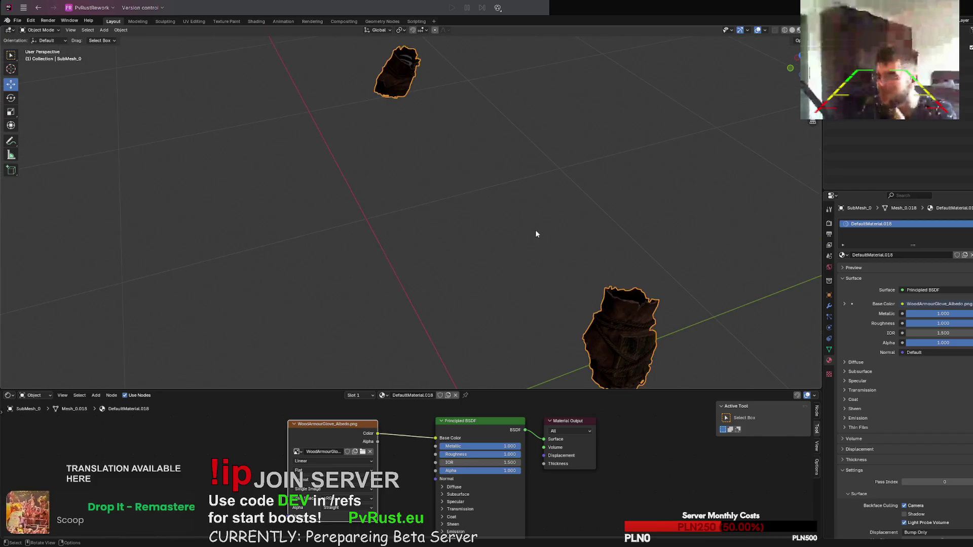
scroll(533, 228, "up", 1)
scroll(529, 226, "down", 1)
scroll(530, 226, "up", 3)
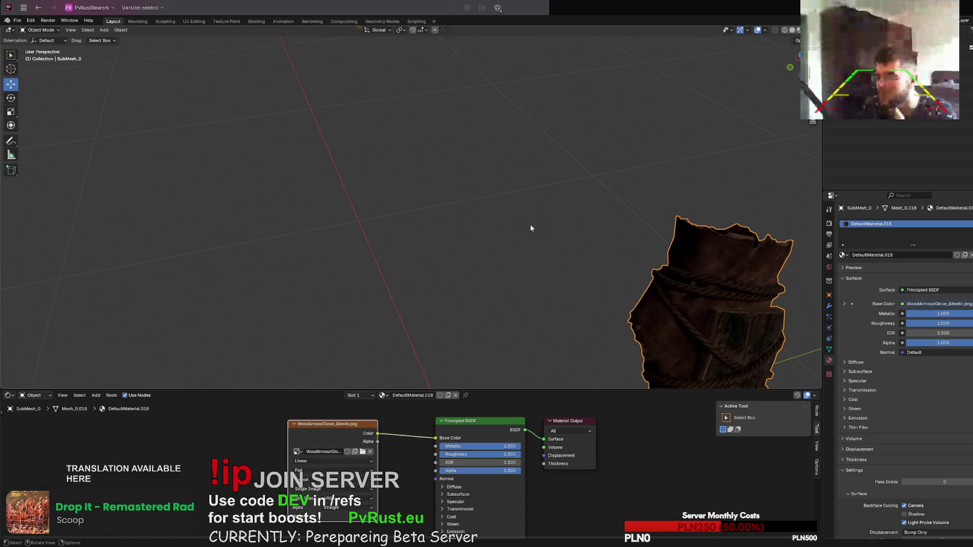
Step: Export the textured armour glove through File > Export > glTF 2.0 (.glb/.gltf)
scroll(522, 251, "down", 6)
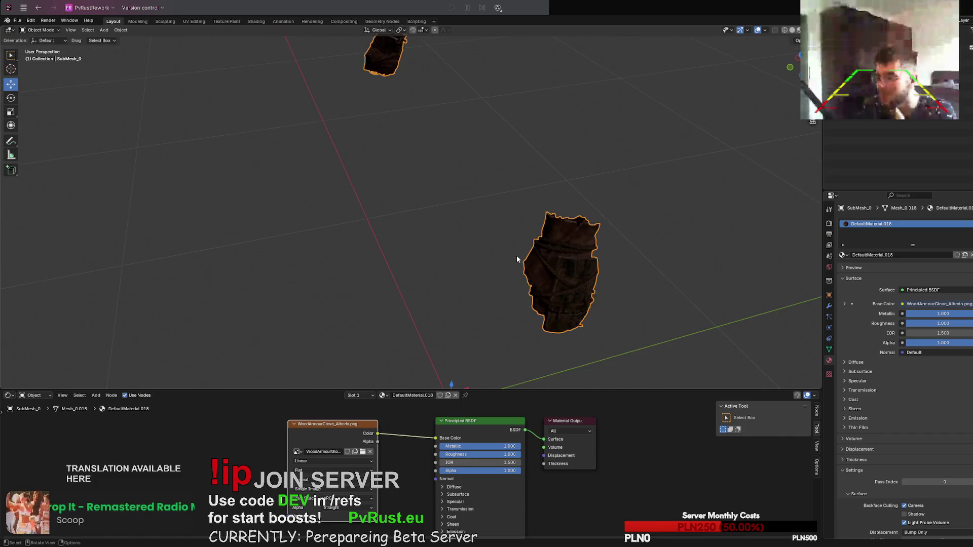
left_click(17, 20)
mouse_move(46, 140)
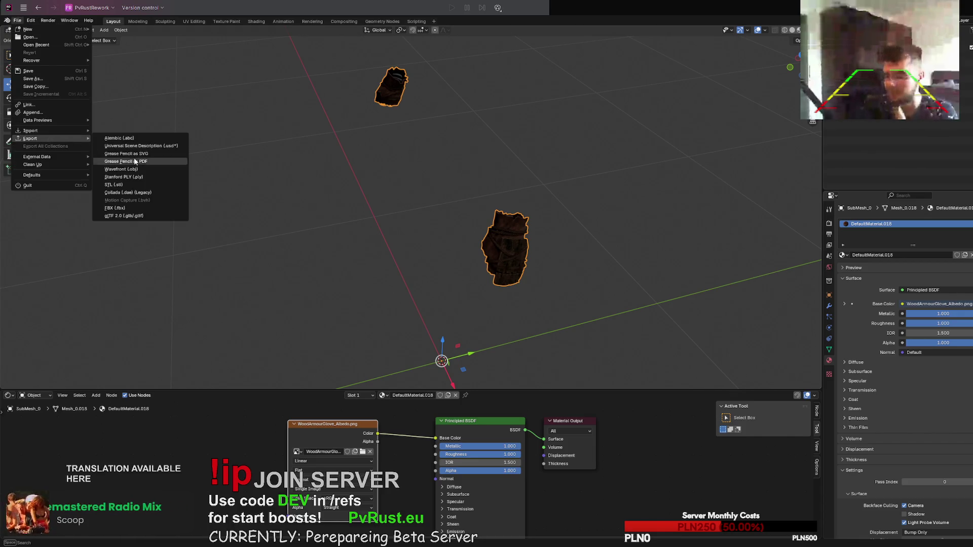
left_click(142, 215)
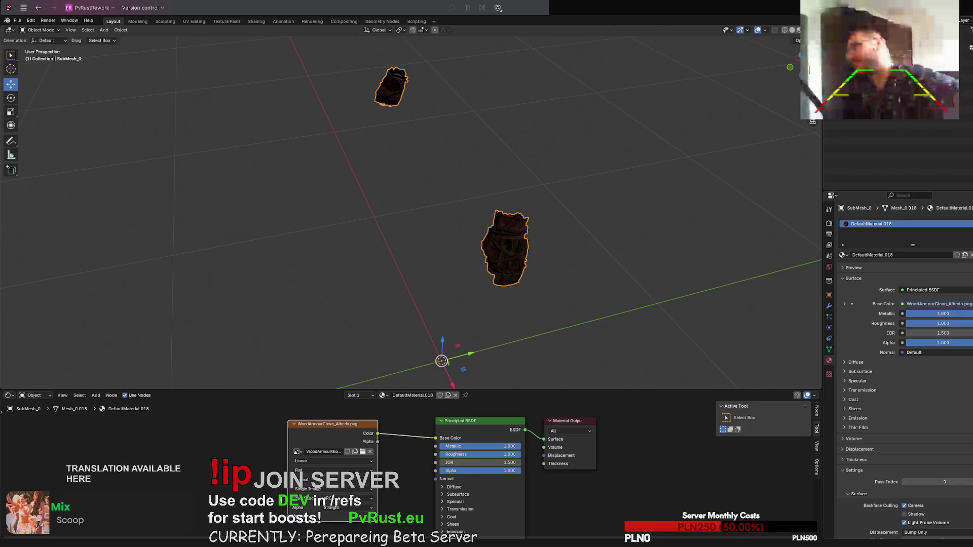
Step: Delete the glove and import the Chainsaw_LOD0.glb model
middle_click_drag(281, 215, 294, 214)
key("Delete")
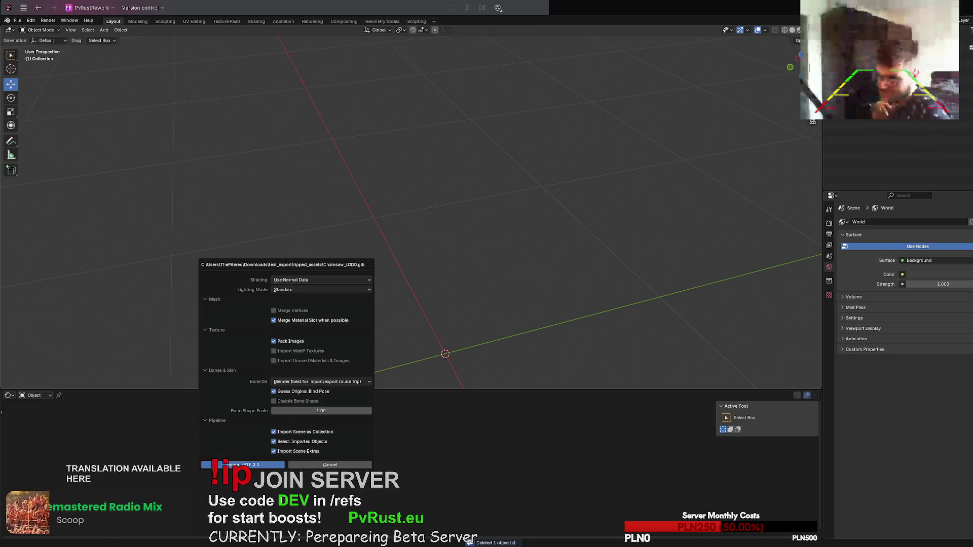
key("Return")
middle_click_drag(444, 303, 461, 301)
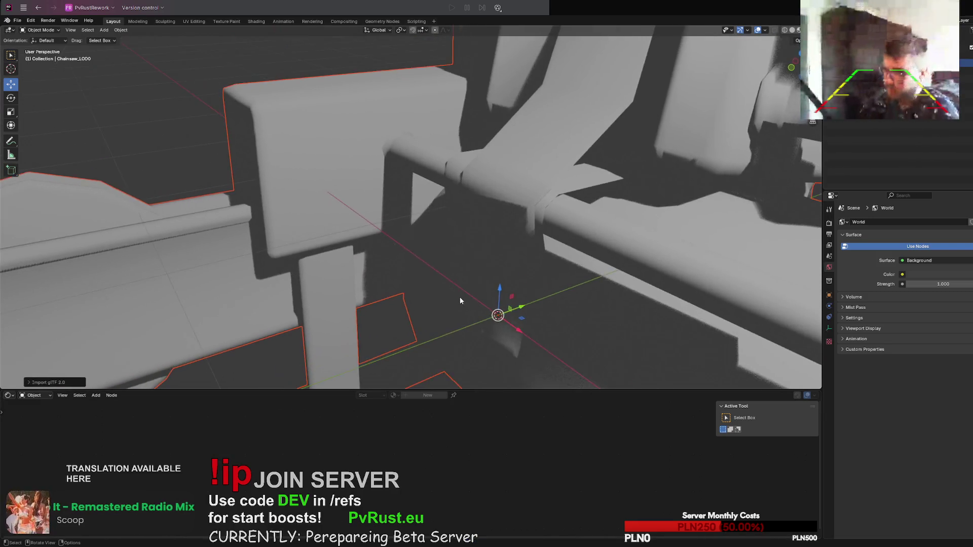
scroll(460, 301, "down", 8)
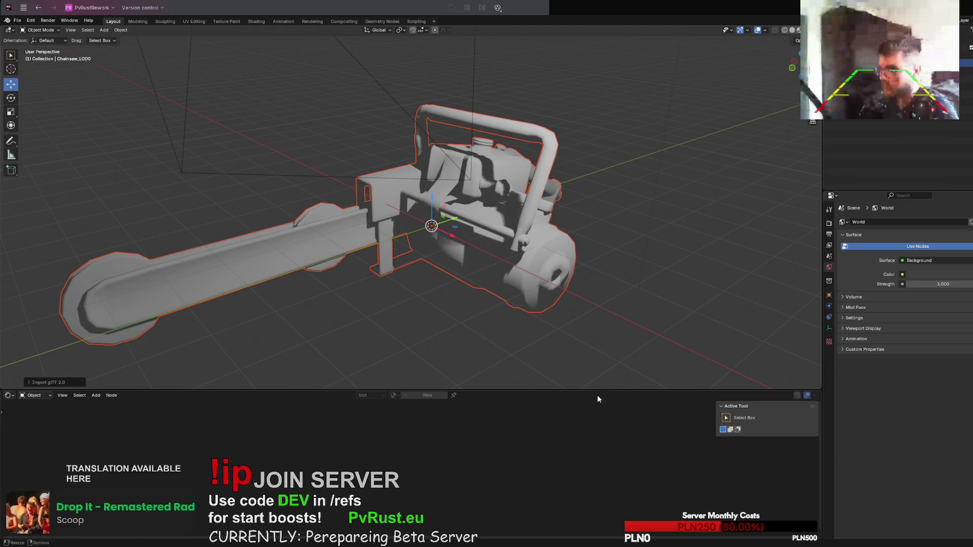
Step: Add a chainsaw_albedo.png Image Texture to the chainsaw material, linked to Base Color
left_click(486, 224)
right_click(302, 458)
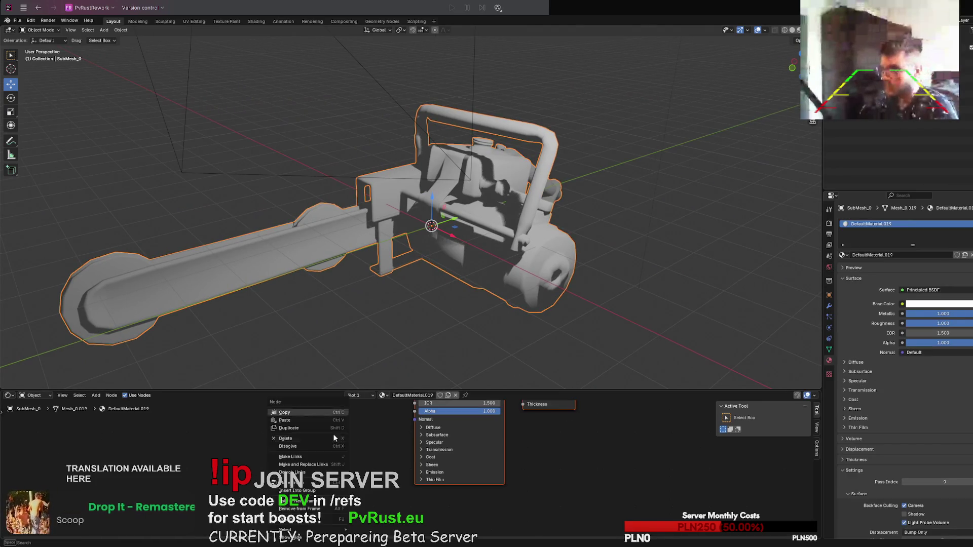
mouse_move(290, 456)
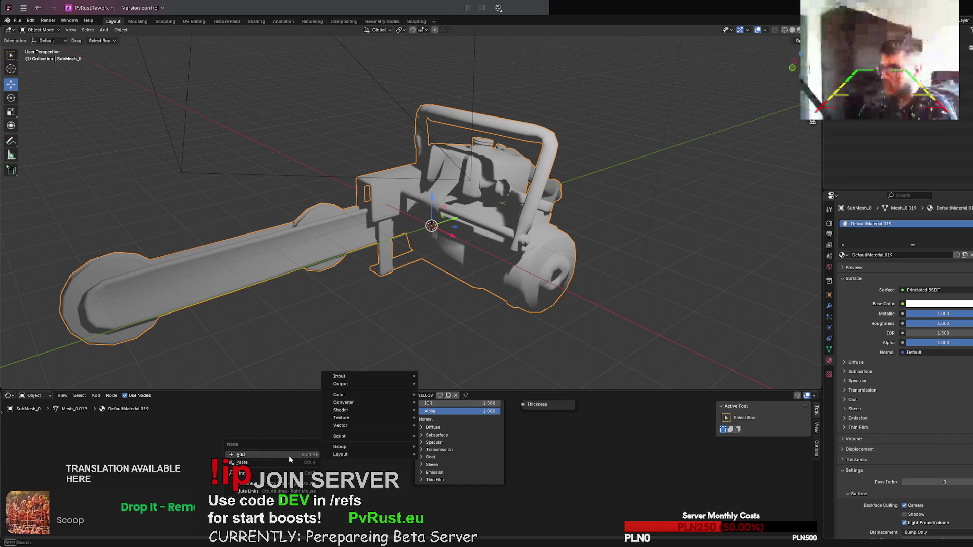
mouse_move(350, 419)
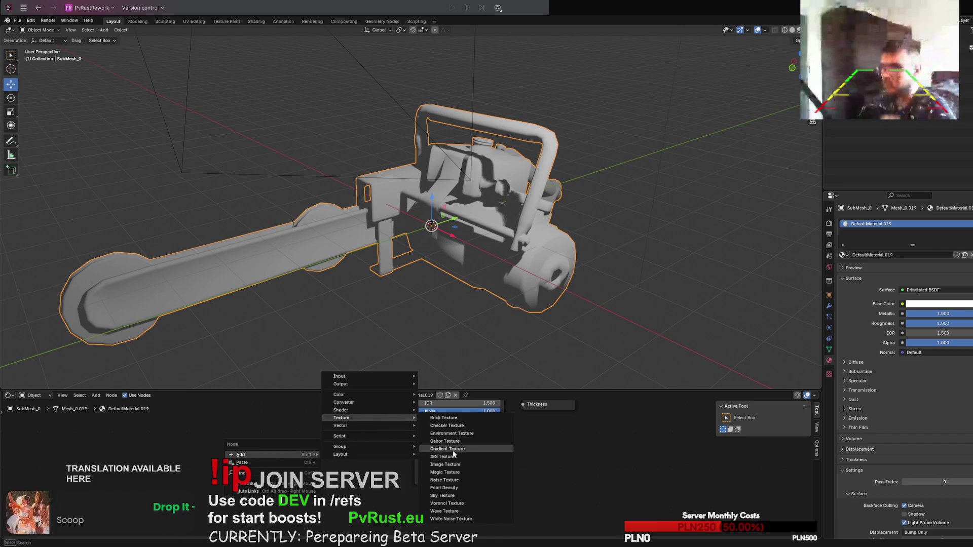
left_click(445, 465)
left_click(271, 426)
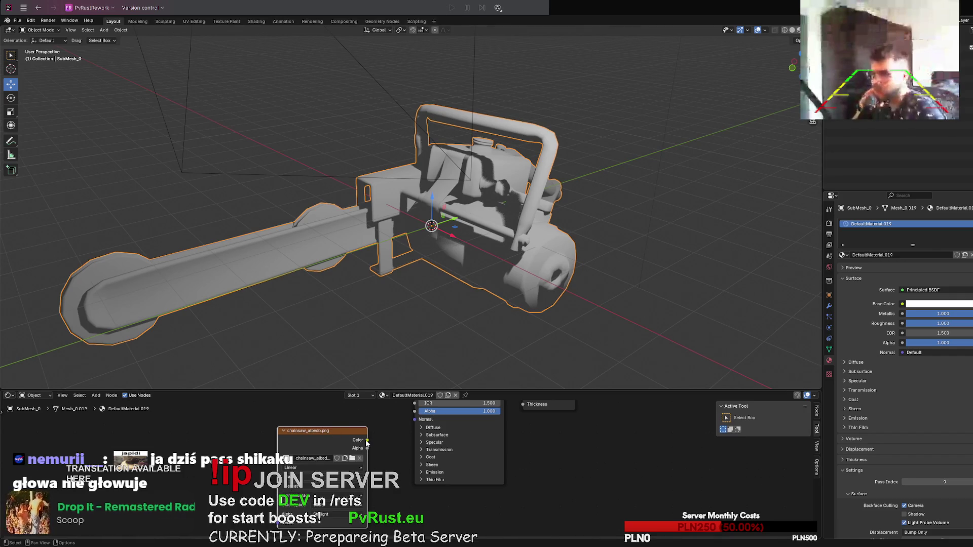
mouse_move(367, 442)
left_mouse_down()
mouse_move(411, 415)
mouse_move(405, 396)
mouse_move(415, 443)
left_mouse_up()
Step: Check the textured chainsaw, start its export, then delete it from the scene
mouse_move(422, 368)
middle_mouse_down()
mouse_move(451, 299)
mouse_move(424, 312)
mouse_move(348, 278)
middle_mouse_up()
right_click(348, 278)
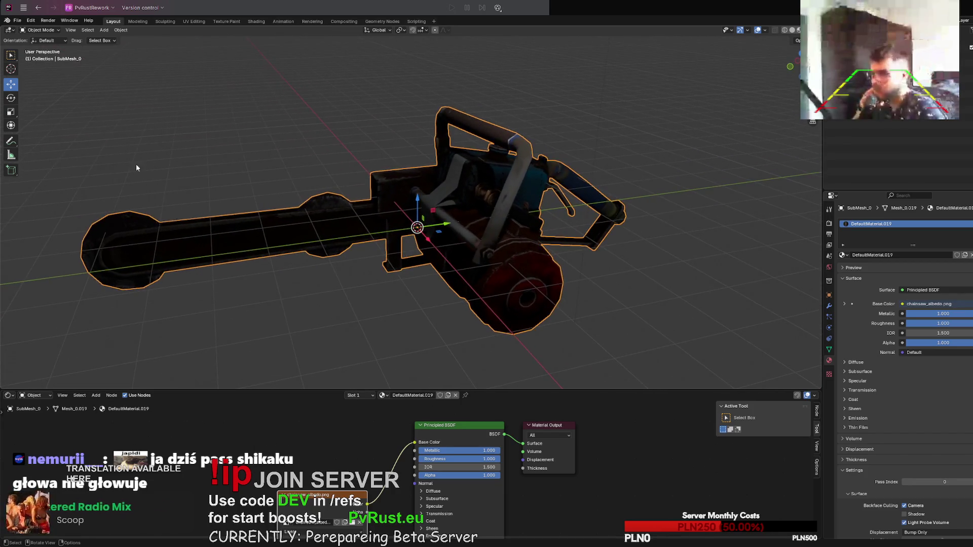
left_click(18, 21)
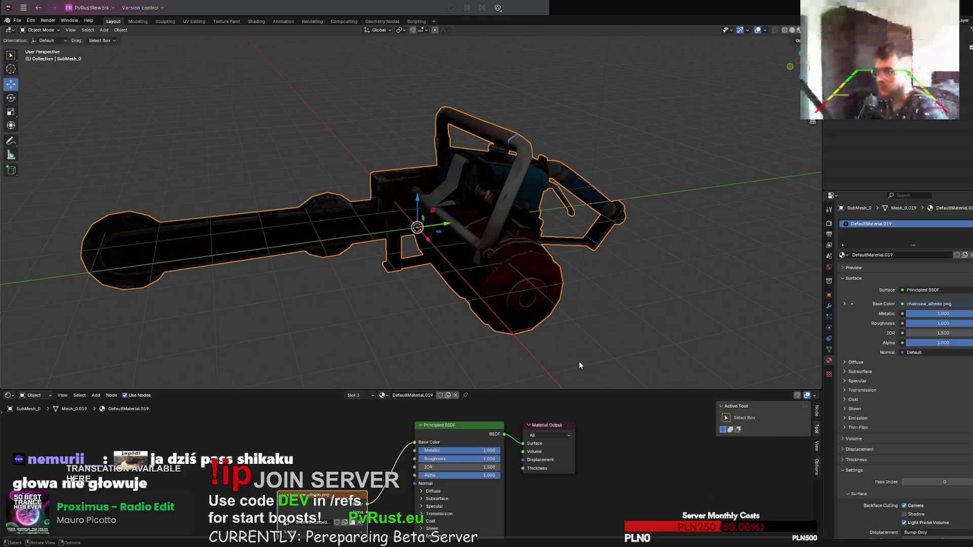
key("Delete")
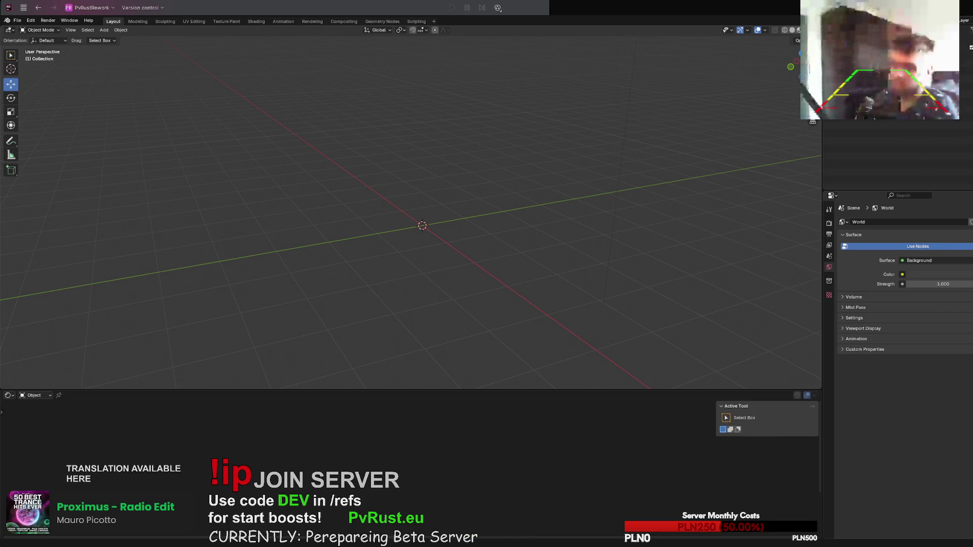
Step: Import the chainsaw chain glTF model into the scene
left_click(471, 427)
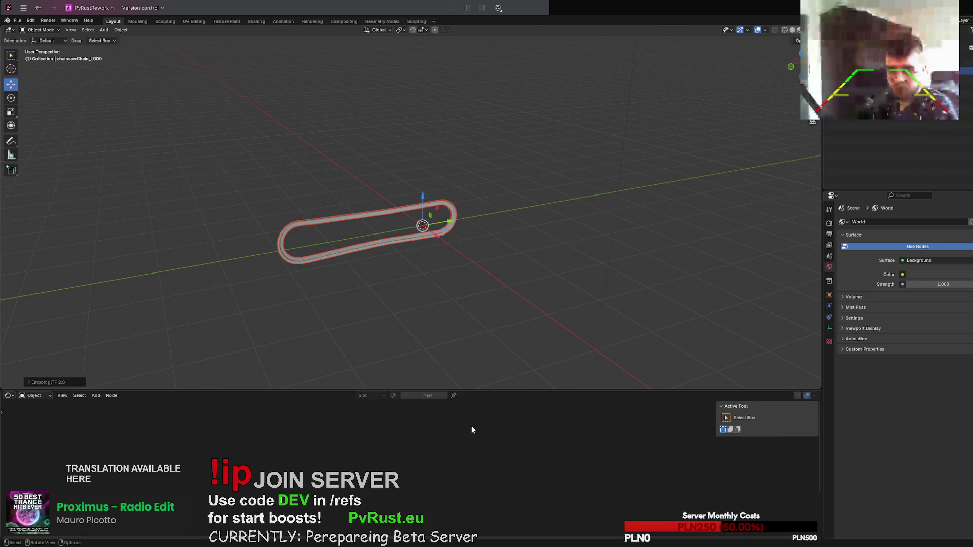
scroll(394, 301, "down", 1)
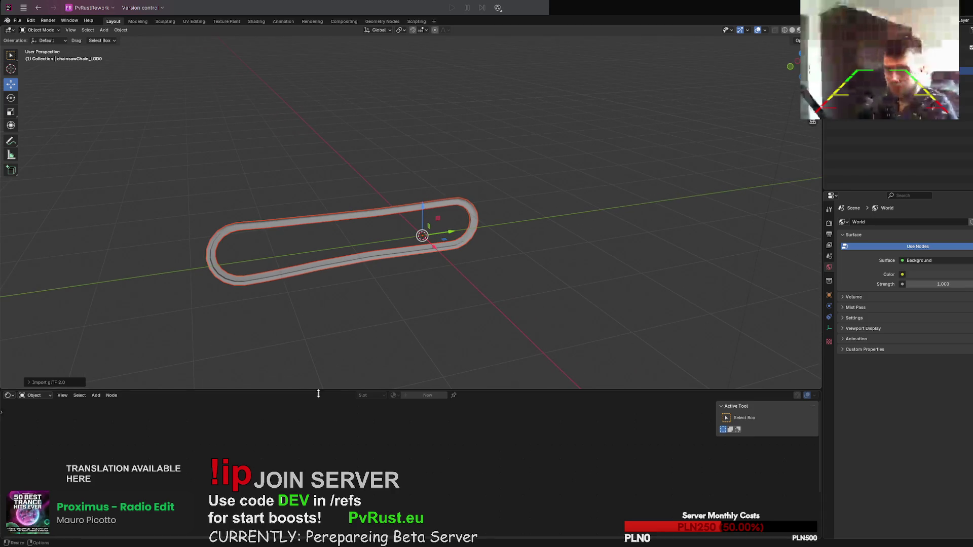
scroll(299, 249, "up", 2)
scroll(300, 253, "up", 1)
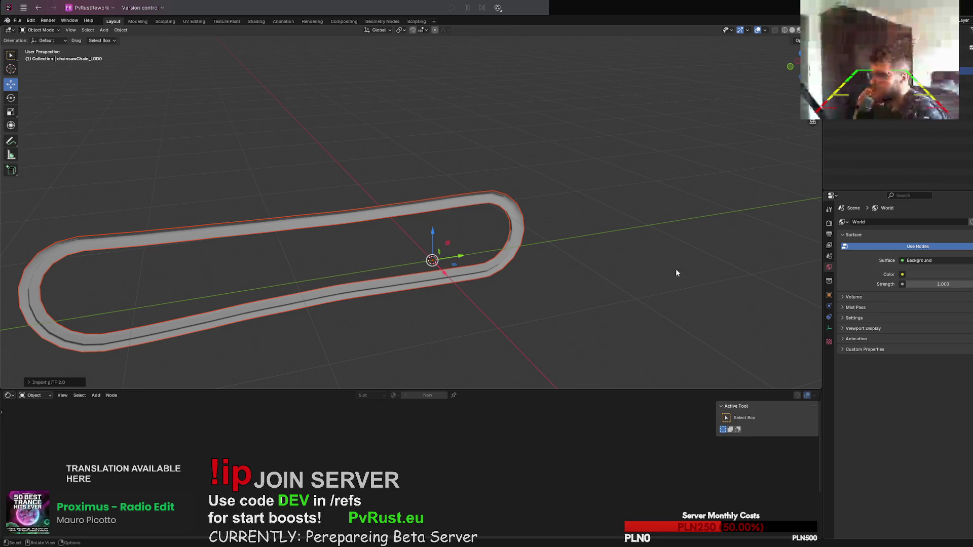
Step: Feed DefaultMaterial.020's Base Color from a chainsawchain_albedo.png Image Texture node
left_click(315, 298)
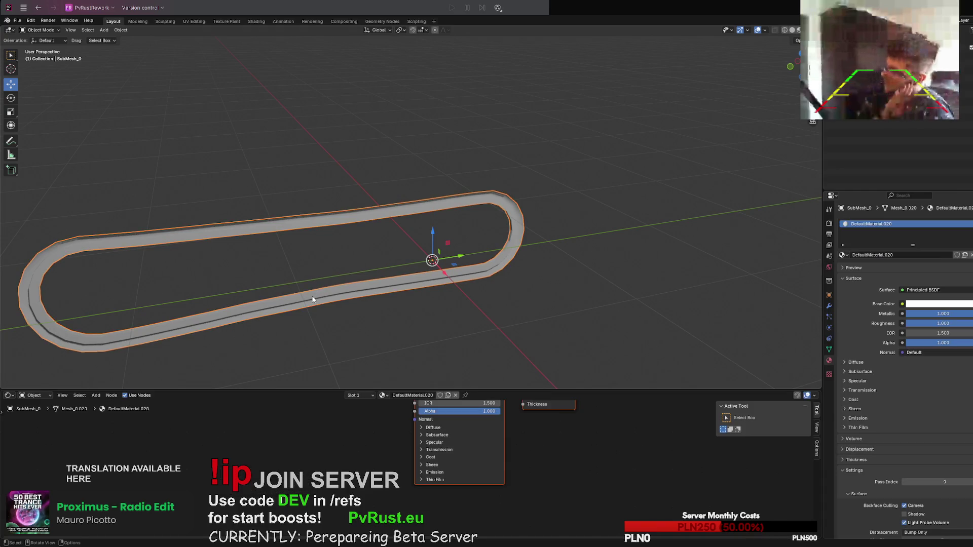
right_click(335, 431)
right_click(290, 460)
mouse_move(282, 461)
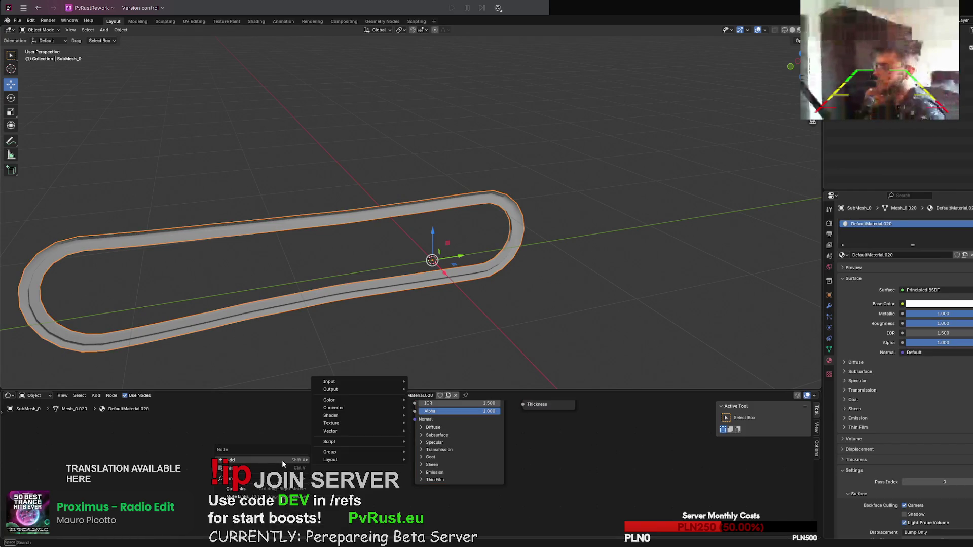
mouse_move(352, 421)
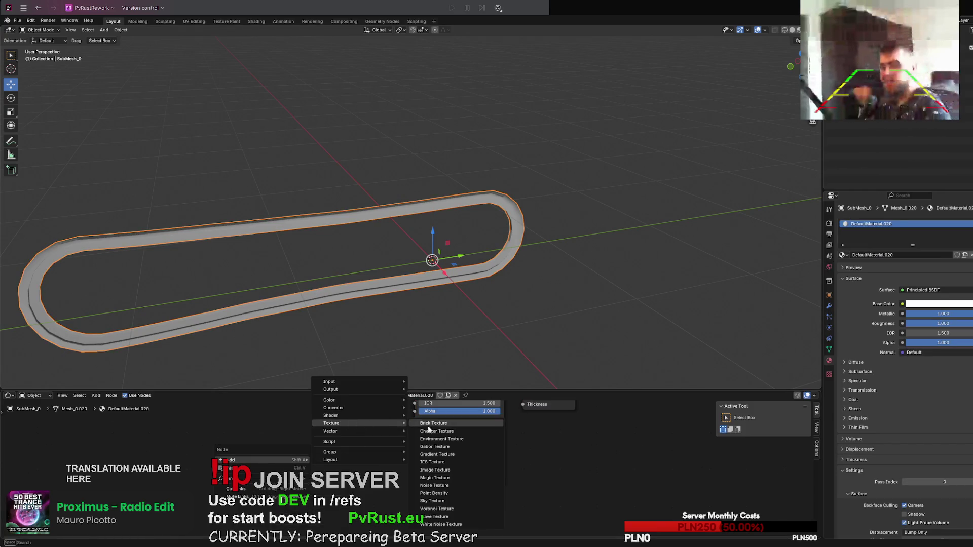
left_click(443, 472)
left_click(309, 433)
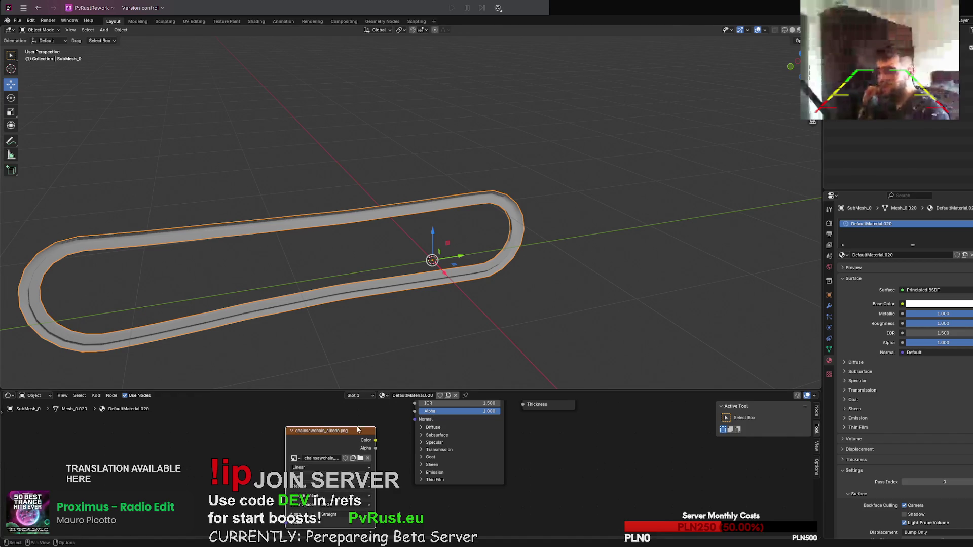
scroll(409, 445, "up", 2)
scroll(409, 445, "down", 3)
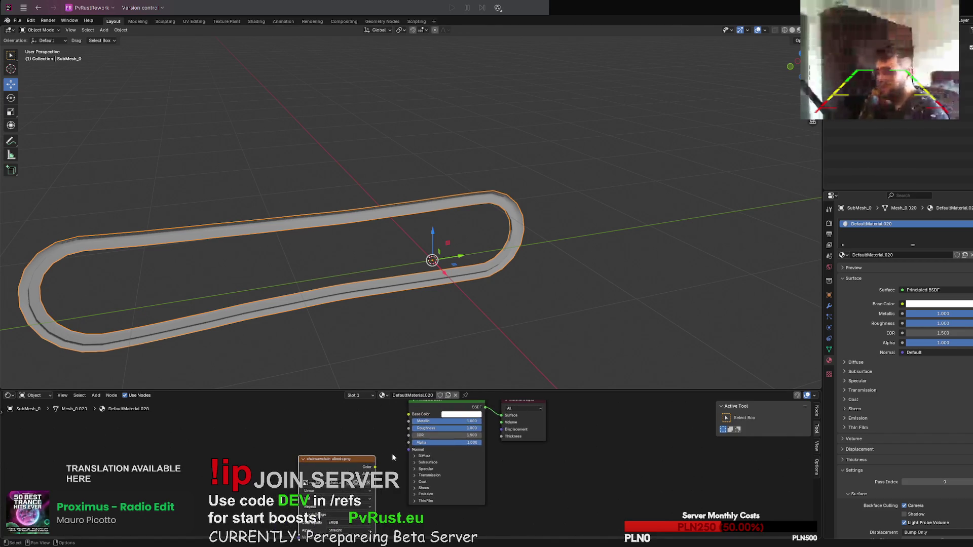
left_click_drag(375, 474, 408, 422)
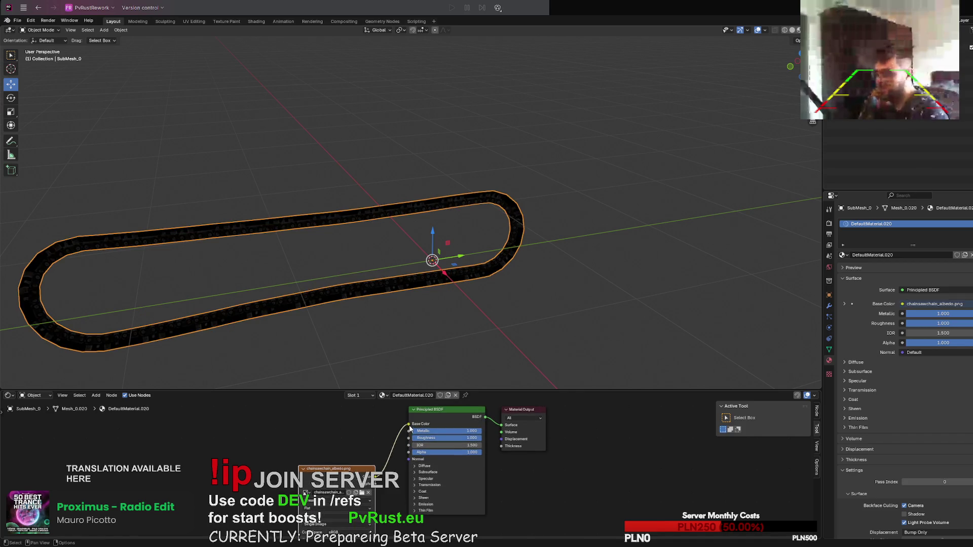
middle_click_drag(402, 311, 387, 284)
scroll(391, 253, "up", 5)
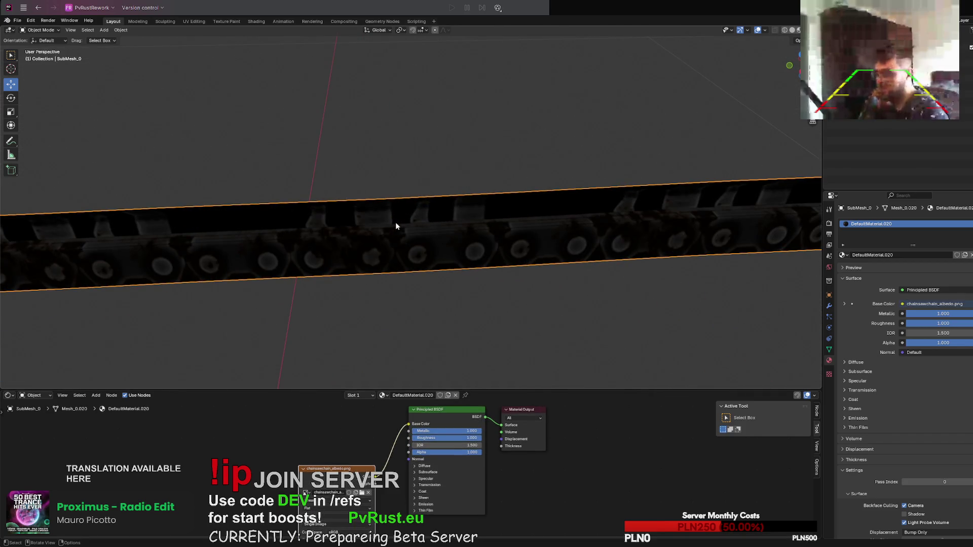
Step: Inspect the chain and move the chainsawchain_albedo image node, leaving material alpha unchanged
mouse_move(309, 122)
middle_mouse_down()
mouse_move(300, 112)
mouse_move(333, 130)
mouse_move(338, 79)
mouse_move(406, 94)
mouse_move(325, 91)
middle_mouse_up()
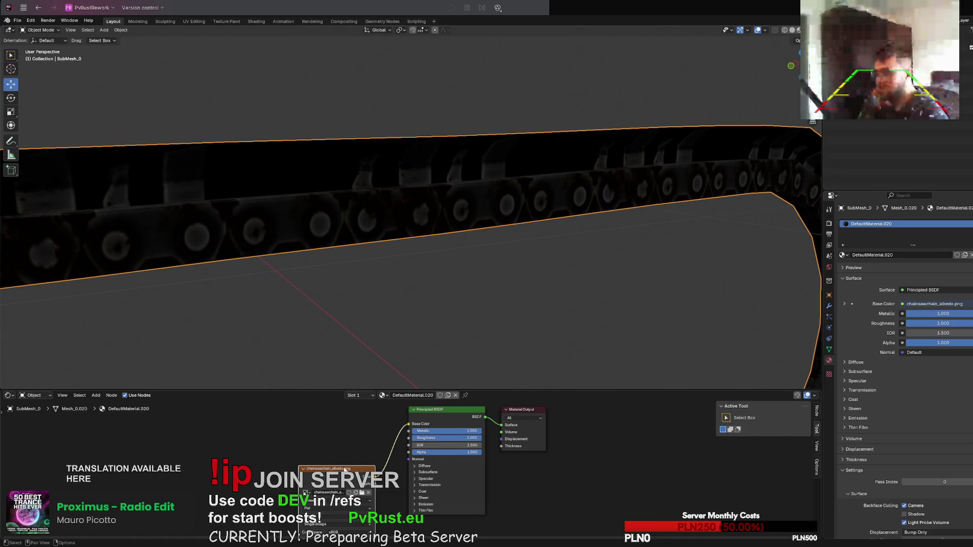
mouse_move(345, 465)
left_mouse_down()
mouse_move(318, 409)
mouse_move(339, 453)
left_mouse_up()
mouse_move(355, 330)
middle_mouse_down()
mouse_move(367, 272)
mouse_move(345, 254)
mouse_move(376, 276)
mouse_move(276, 267)
mouse_move(252, 298)
mouse_move(295, 276)
mouse_move(244, 274)
mouse_move(285, 298)
middle_mouse_up()
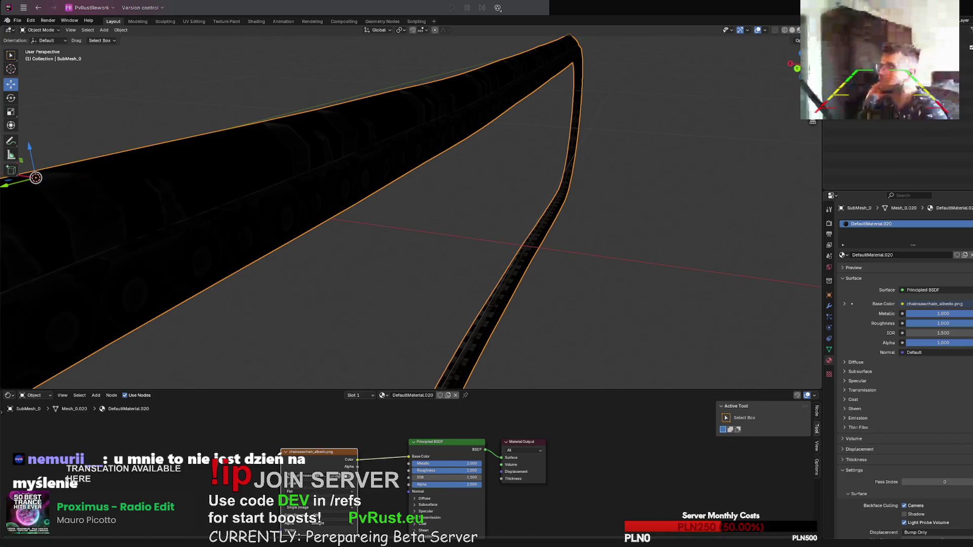
middle_click_drag(628, 258, 679, 270)
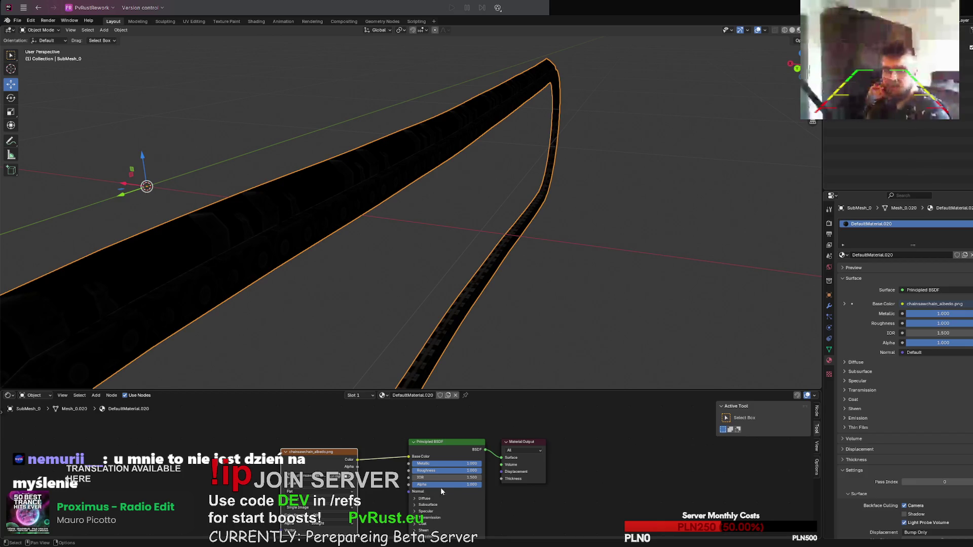
left_click_drag(440, 485, 406, 485)
key("Escape")
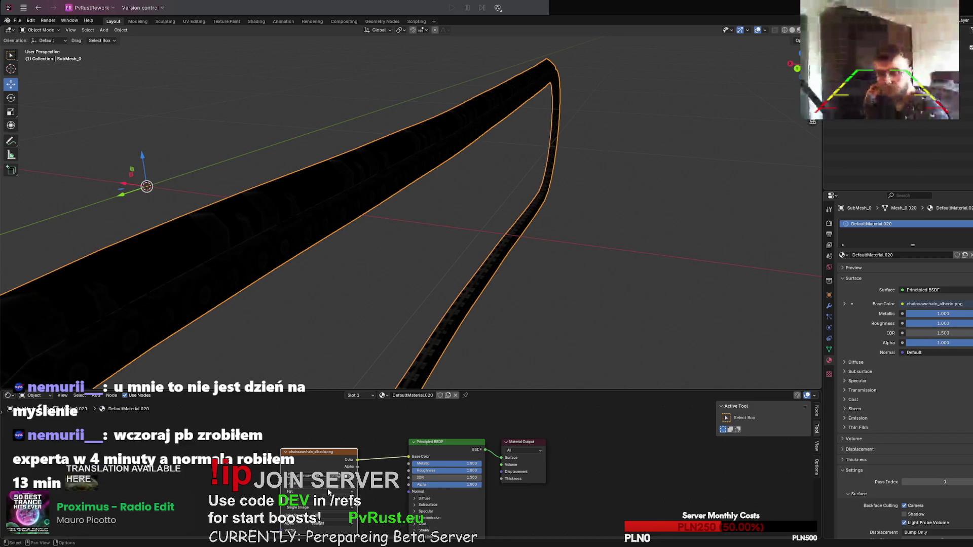
Step: Try the texture's alpha mode, colour space and projection options, keeping Alpha mode on Straight
left_click(322, 515)
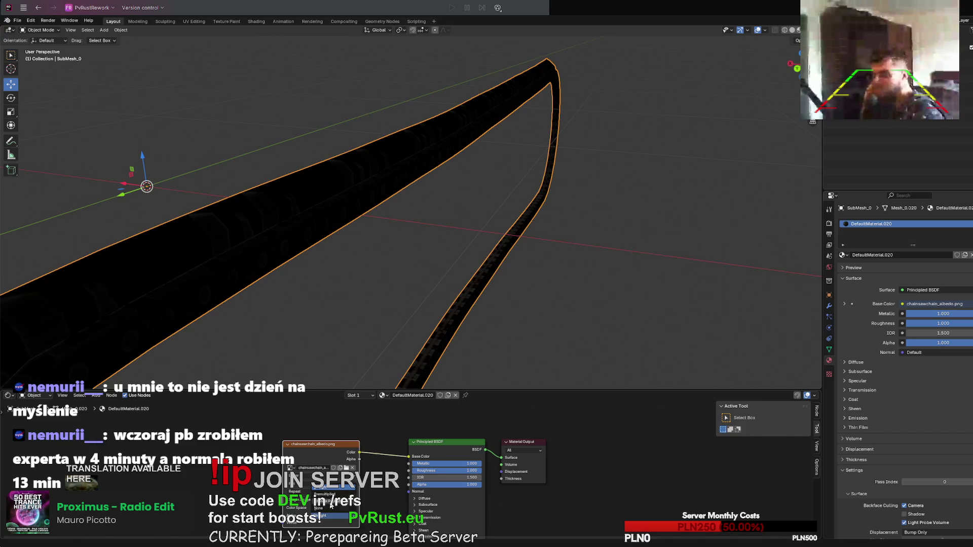
left_click(331, 505)
left_click(332, 516)
left_click(332, 497)
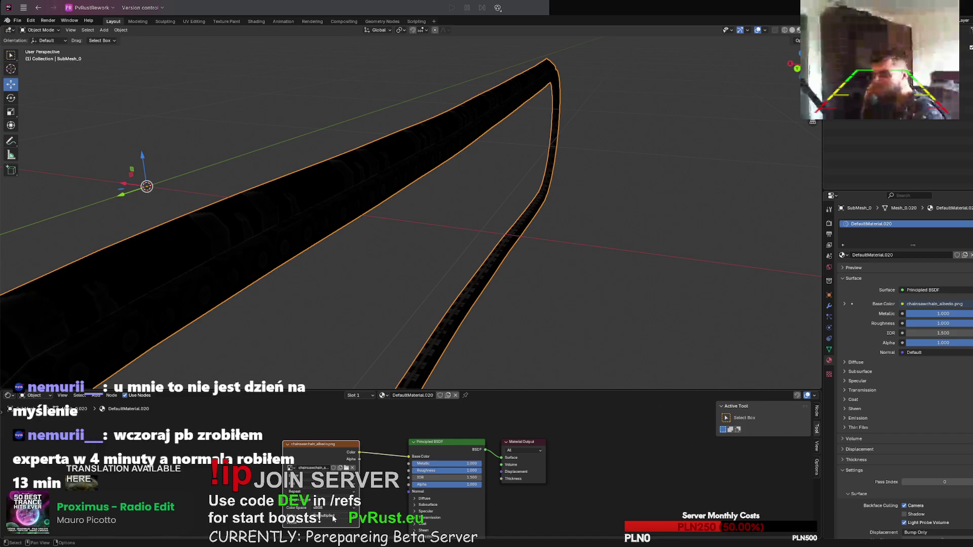
left_click(333, 517)
left_click(330, 492)
left_click(324, 509)
left_click(332, 516)
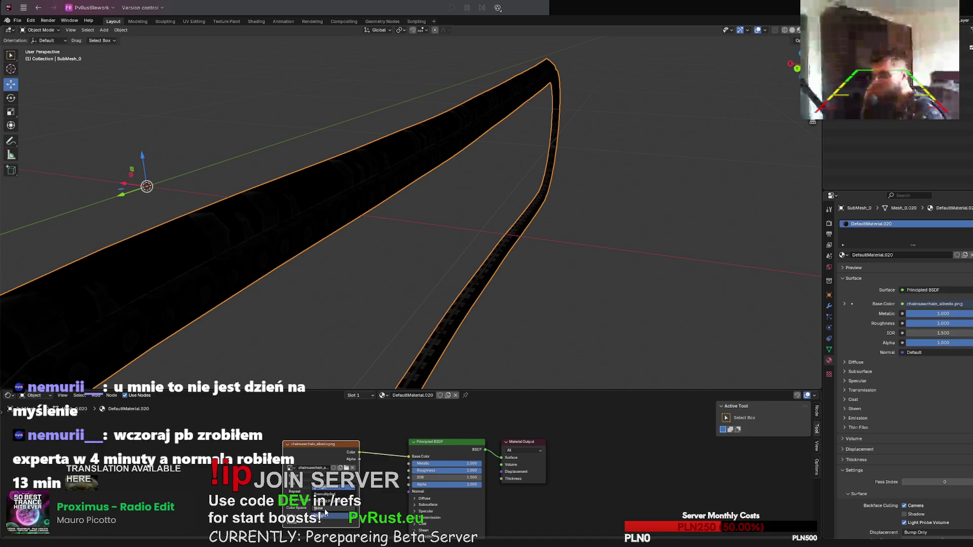
left_click(326, 494)
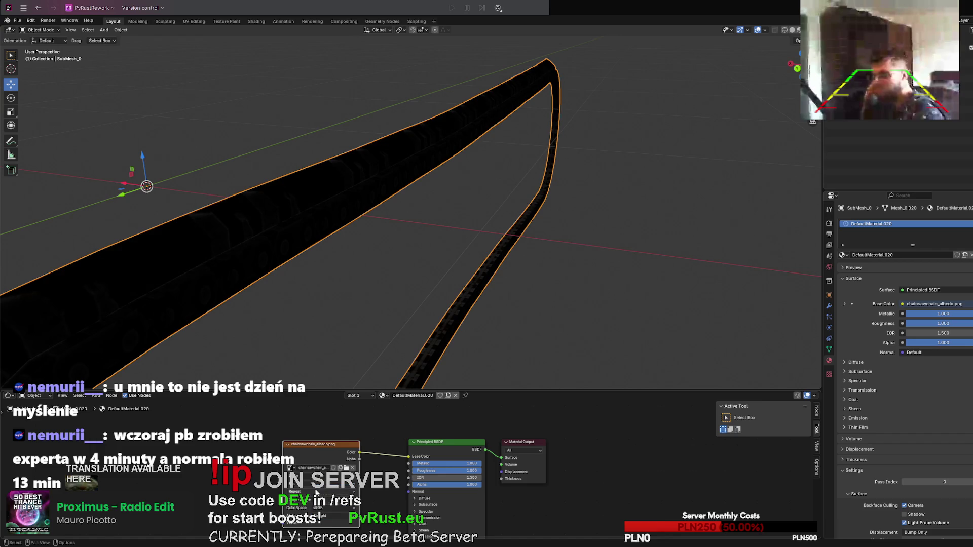
left_click(313, 492)
left_click(312, 497)
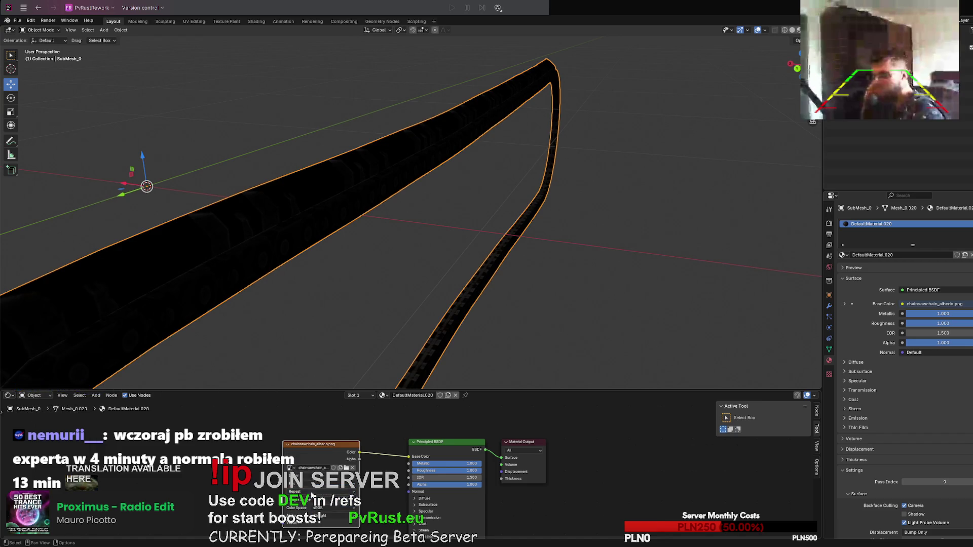
left_click(313, 487)
left_click(313, 487)
left_click(313, 484)
left_click(313, 484)
Step: Connect the texture's Alpha output to the Principled BSDF Alpha input
mouse_move(355, 354)
middle_mouse_down()
mouse_move(424, 306)
mouse_move(480, 314)
mouse_move(458, 312)
mouse_move(467, 297)
mouse_move(428, 306)
mouse_move(432, 290)
middle_mouse_up()
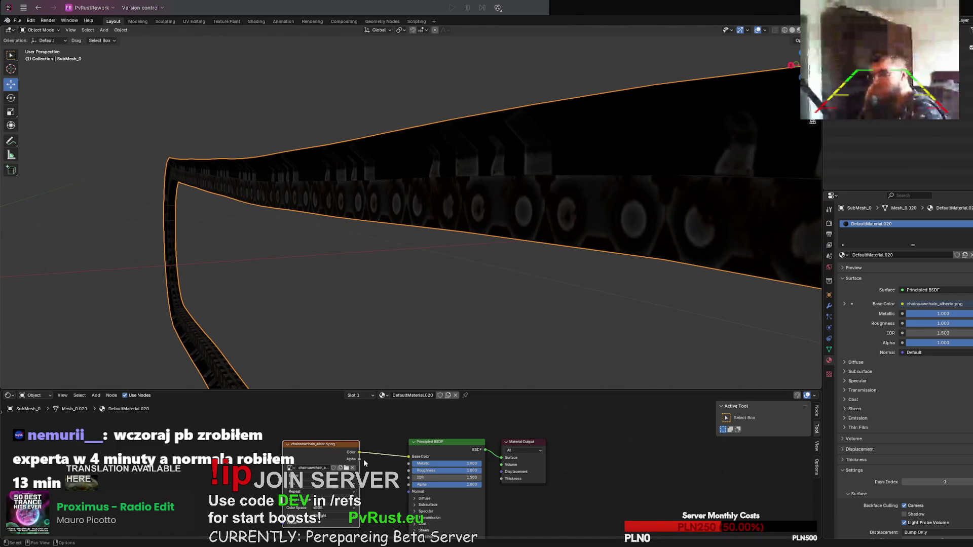
left_click_drag(360, 459, 409, 484)
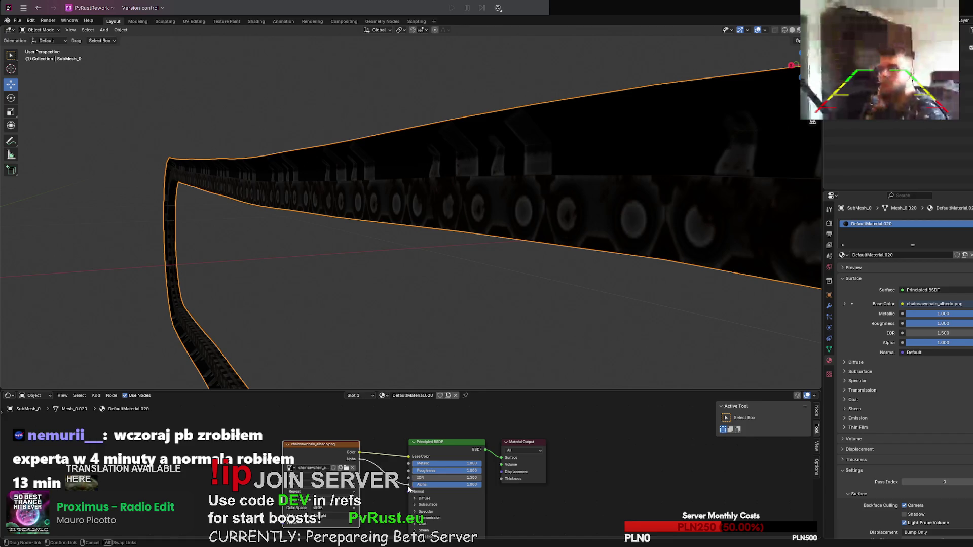
mouse_move(431, 304)
middle_mouse_down()
mouse_move(467, 301)
mouse_move(415, 254)
mouse_move(401, 272)
mouse_move(434, 282)
mouse_move(413, 313)
mouse_move(351, 303)
mouse_move(412, 284)
middle_mouse_up()
scroll(401, 272, "up", 3)
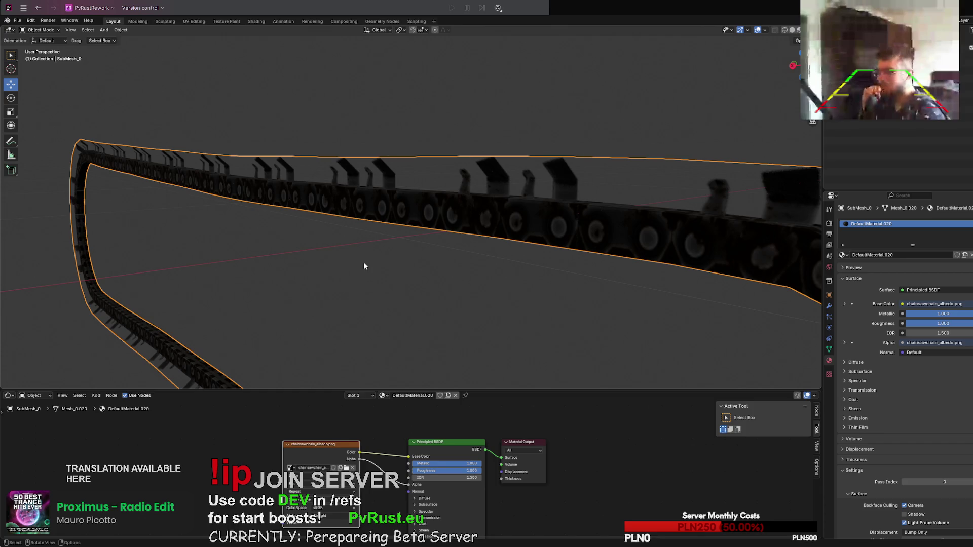
mouse_move(364, 265)
middle_mouse_down()
mouse_move(385, 253)
mouse_move(345, 236)
mouse_move(356, 230)
mouse_move(355, 238)
middle_mouse_up()
Step: Delete the finished chainsaw chain mesh from the scene
left_click(17, 20)
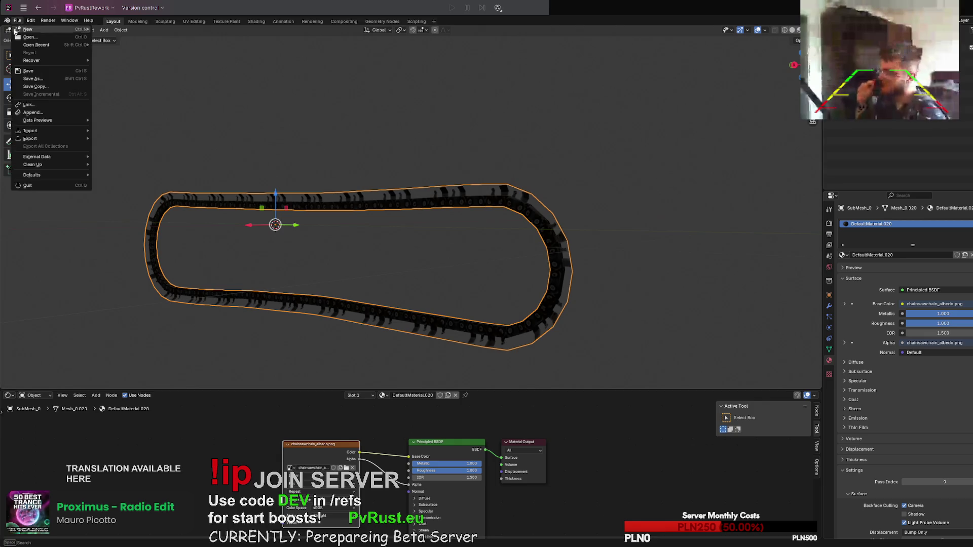
mouse_move(36, 139)
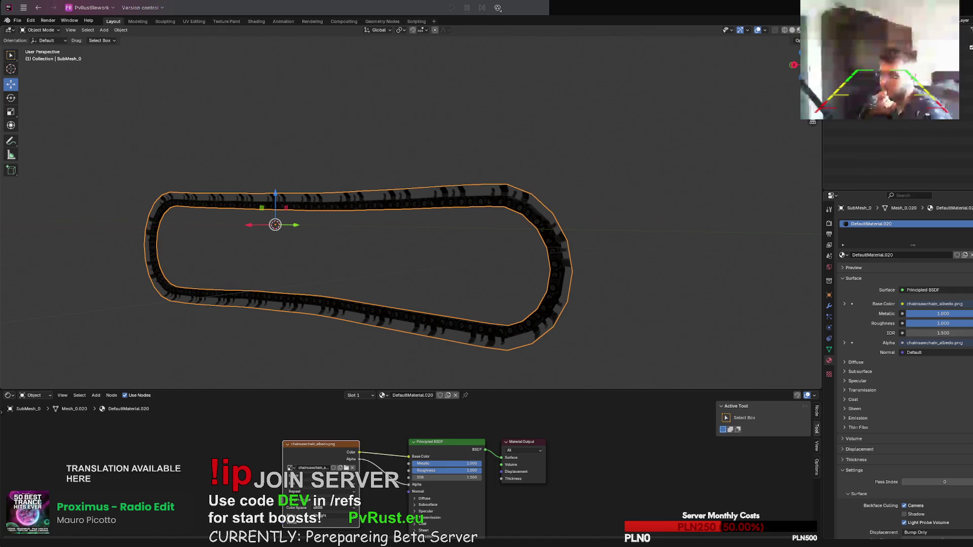
middle_click_drag(659, 219, 638, 230)
key("Delete")
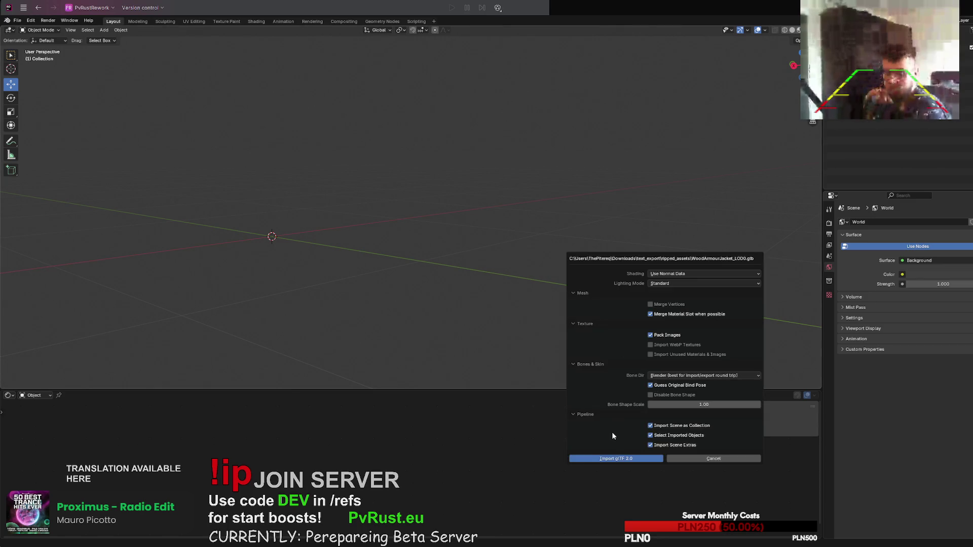
Step: Import WoodArmourJacket_LOD0.glb and select the jacket submesh
left_click(613, 459)
mouse_move(439, 232)
middle_mouse_down()
mouse_move(441, 224)
mouse_move(409, 249)
mouse_move(461, 249)
middle_mouse_up()
left_click(248, 243)
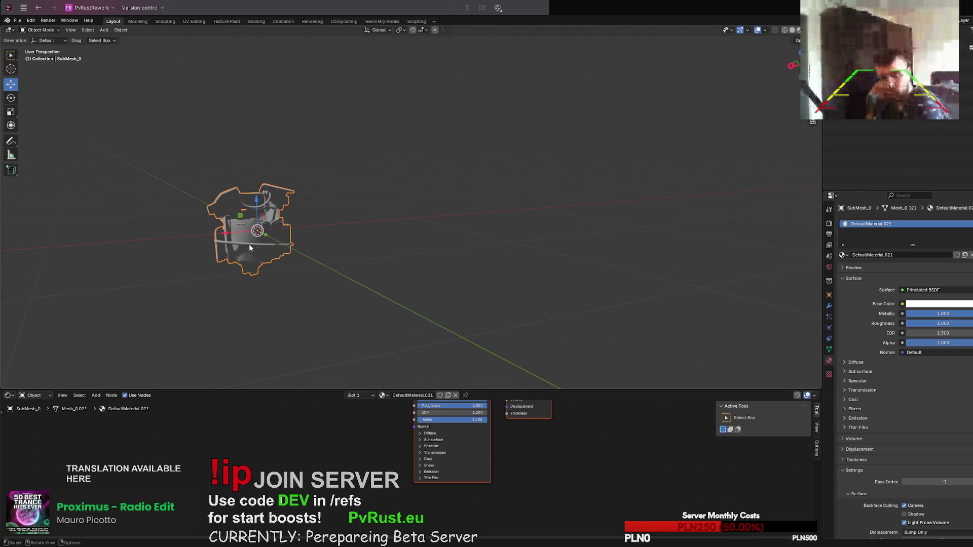
Step: Drive DefaultMaterial.021's Base Color and Alpha with a woodarmorjacket_albedo.png Image Texture
right_click(307, 464)
mouse_move(307, 464)
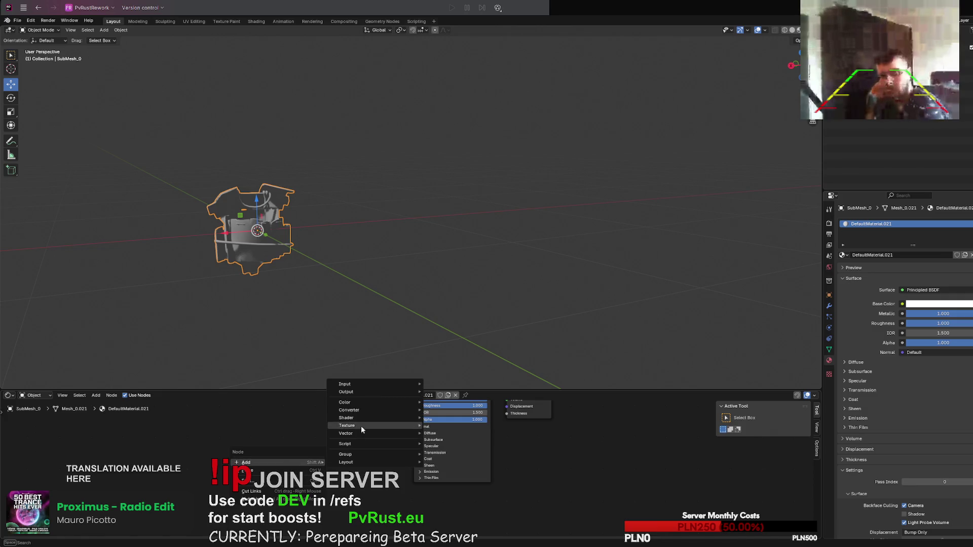
mouse_move(356, 425)
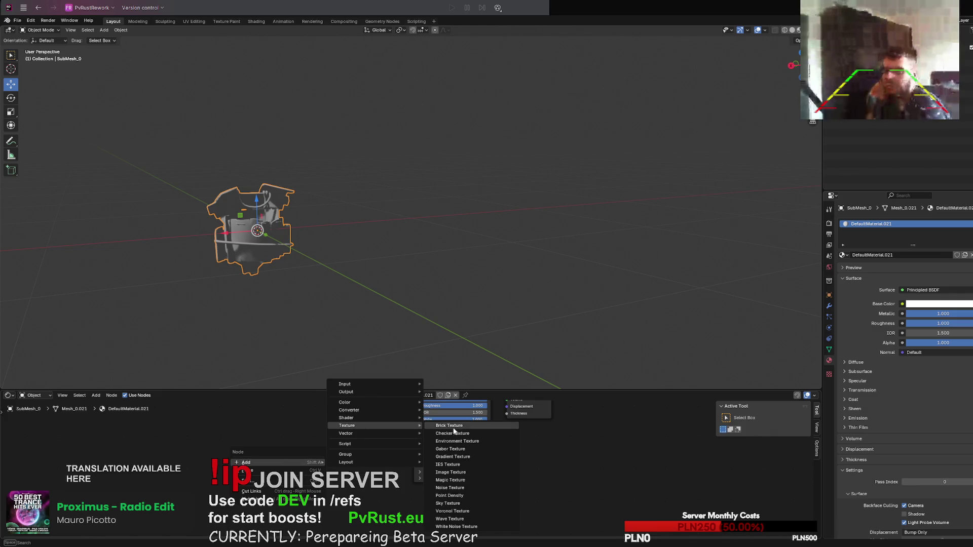
left_click(450, 472)
left_click(334, 450)
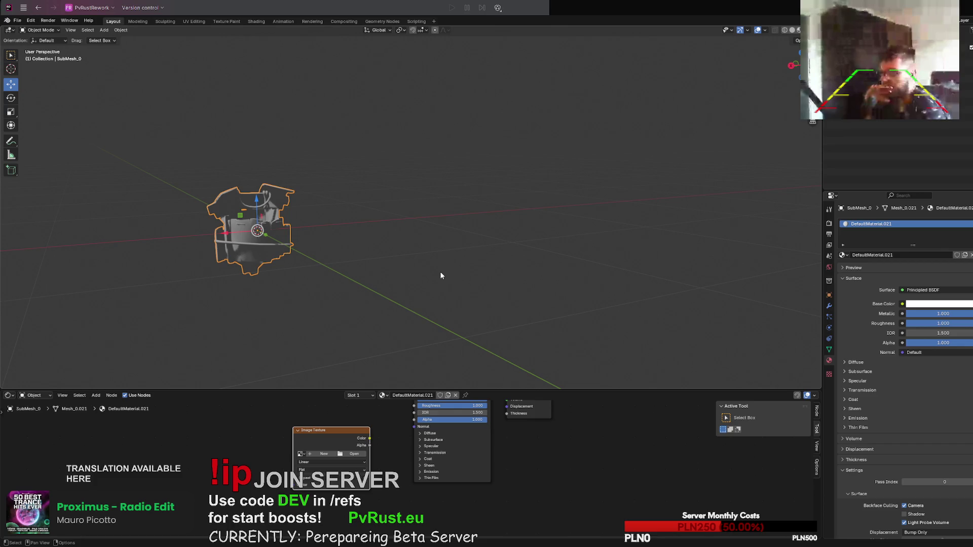
middle_click_drag(399, 423, 383, 486)
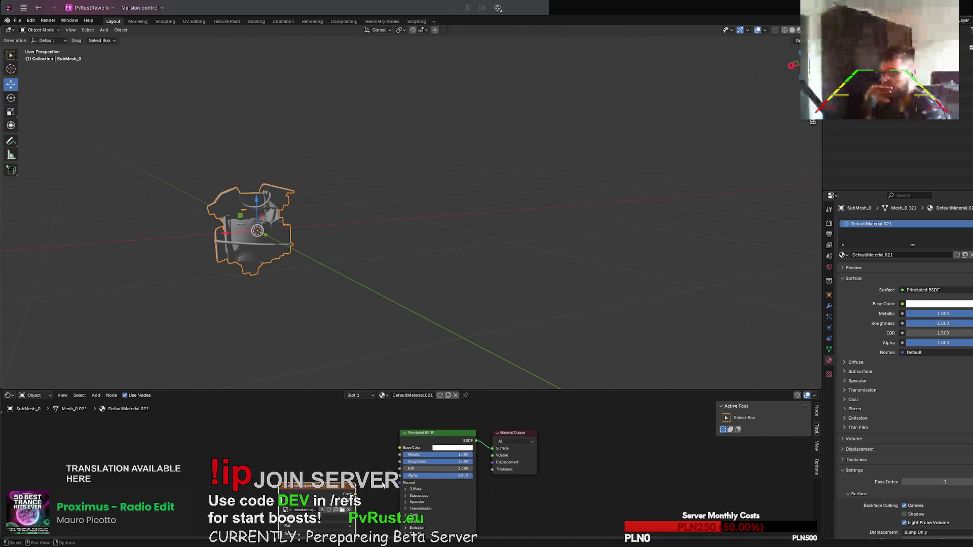
left_click_drag(358, 496, 400, 448)
left_click_drag(358, 495, 400, 475)
mouse_move(363, 317)
middle_mouse_down()
mouse_move(434, 326)
mouse_move(508, 251)
mouse_move(380, 211)
mouse_move(393, 202)
mouse_move(375, 204)
middle_mouse_up()
scroll(507, 250, "down", 8)
left_click_drag(332, 489, 318, 467)
mouse_move(324, 218)
middle_mouse_down()
mouse_move(346, 227)
mouse_move(333, 206)
mouse_move(291, 208)
mouse_move(324, 211)
mouse_move(257, 159)
middle_mouse_up()
Step: Export the textured jacket as glTF 2.0
left_click(18, 20)
mouse_move(31, 138)
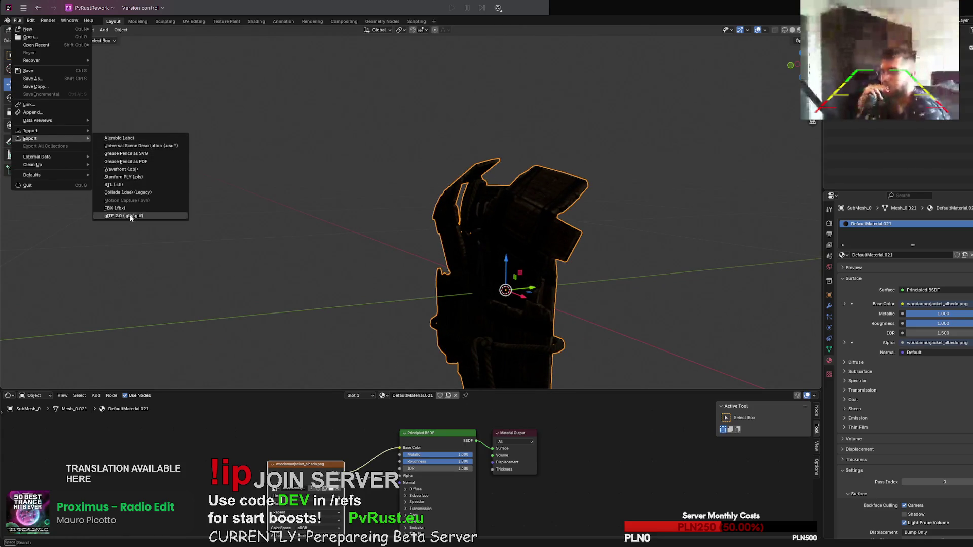
left_click(131, 215)
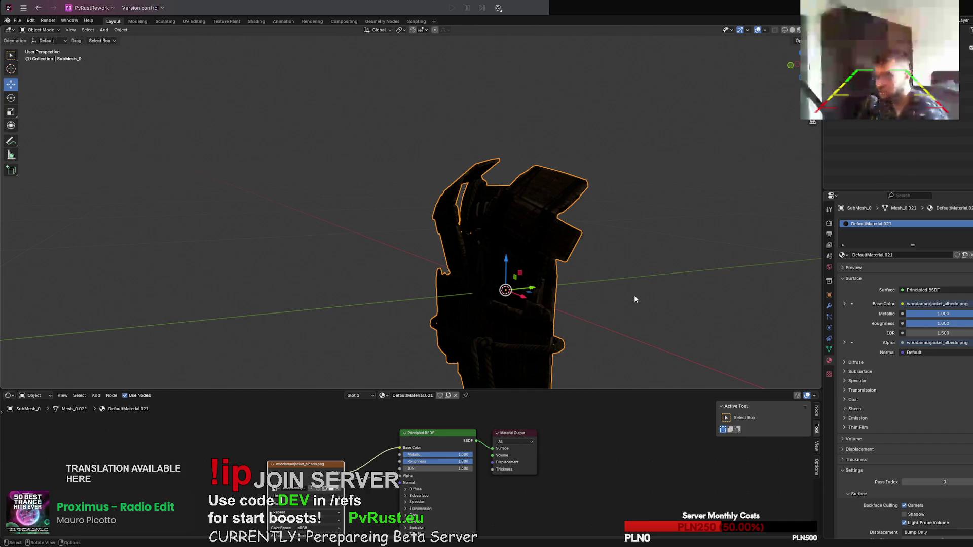
Step: Delete the jacket and import the sunglasses model
key("Delete")
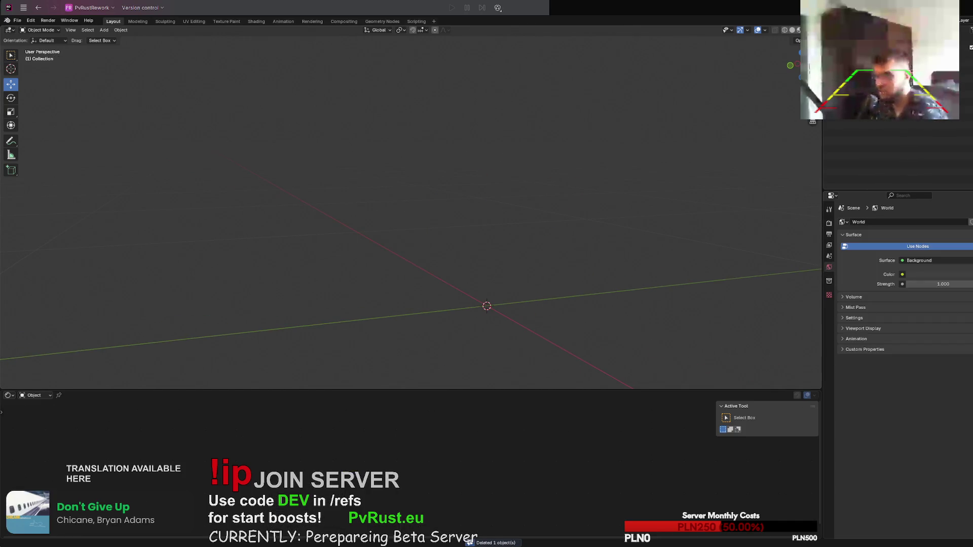
left_click(564, 482)
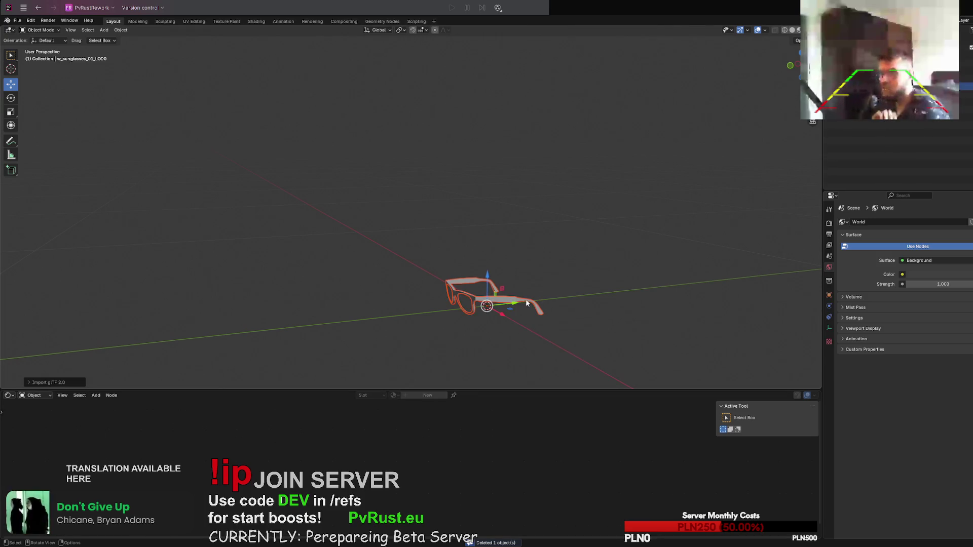
left_click(471, 299)
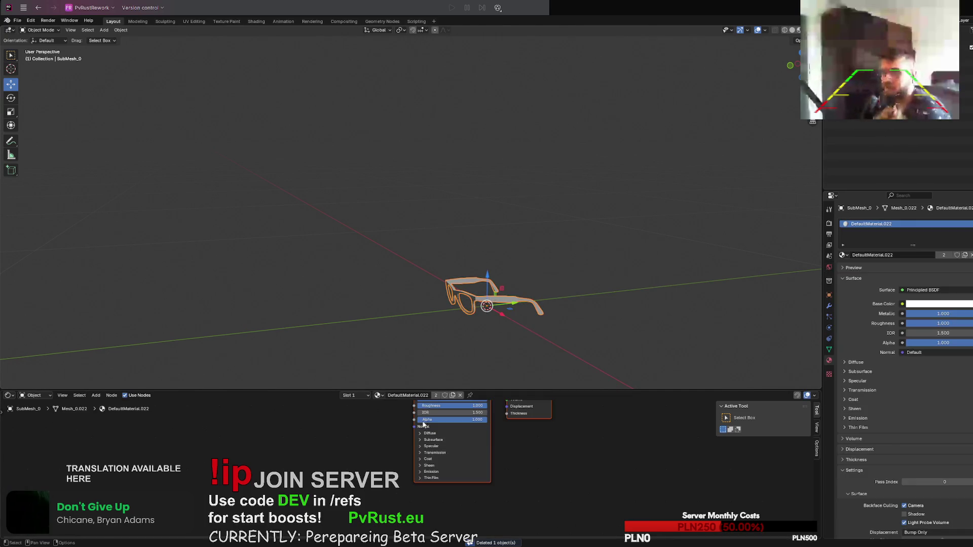
Step: Feed DefaultMaterial.022's Base Color and Alpha from sunglasses_01_black_albedo.png
right_click(330, 446)
mouse_move(334, 447)
mouse_move(406, 488)
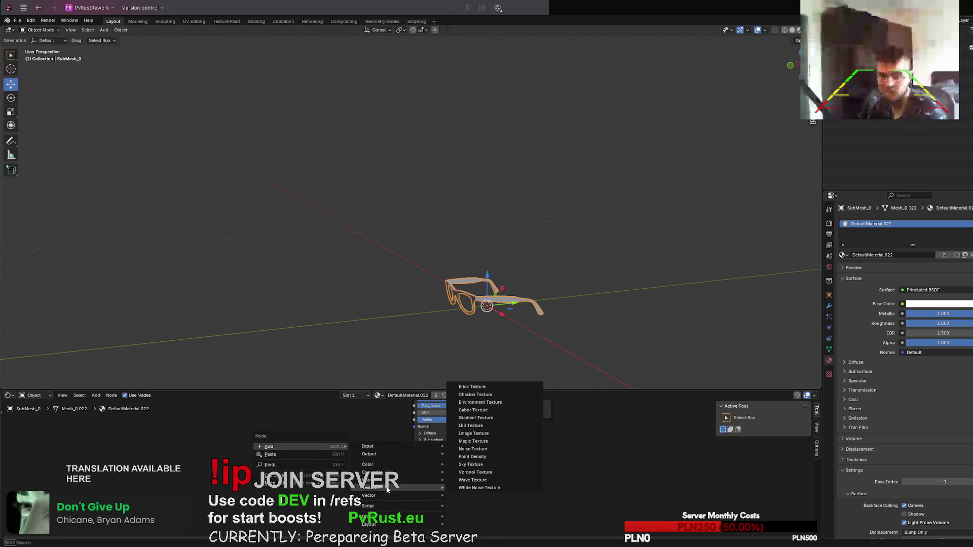
left_click(480, 434)
left_click(327, 437)
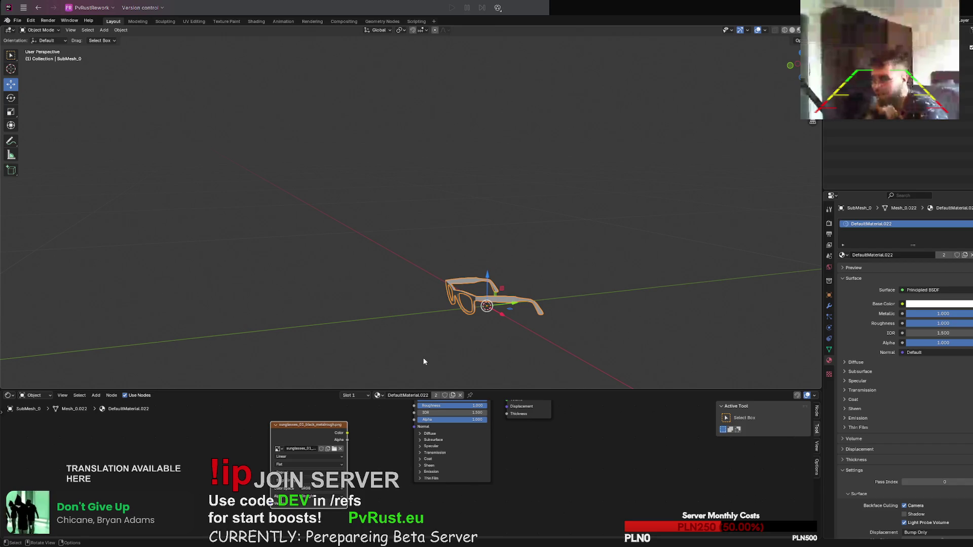
mouse_move(348, 434)
left_mouse_down()
mouse_move(408, 401)
mouse_move(414, 450)
left_mouse_up()
left_click_drag(348, 493, 414, 478)
scroll(428, 326, "up", 5)
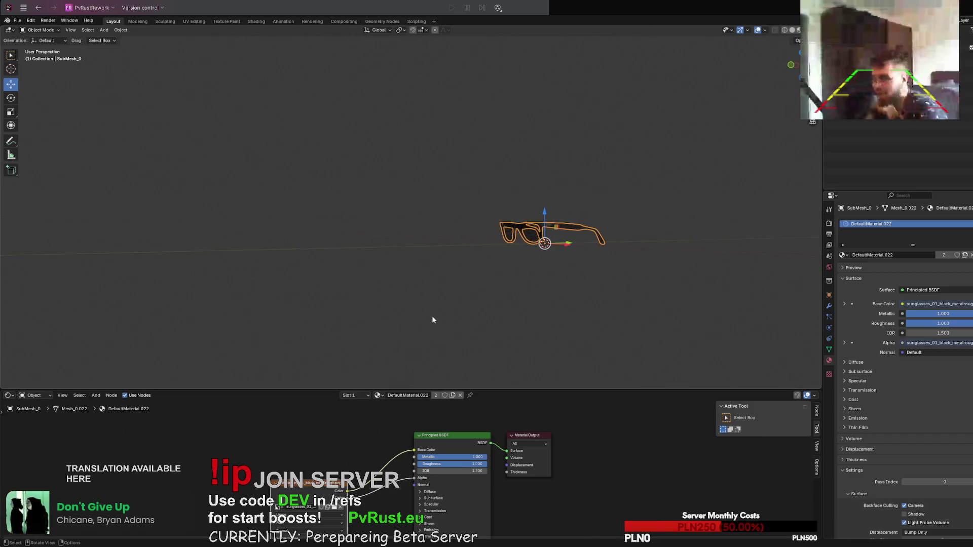
Step: Inspect the textured sunglasses and export them as glTF 2.0
middle_click_drag(447, 304, 441, 303)
scroll(446, 299, "up", 4)
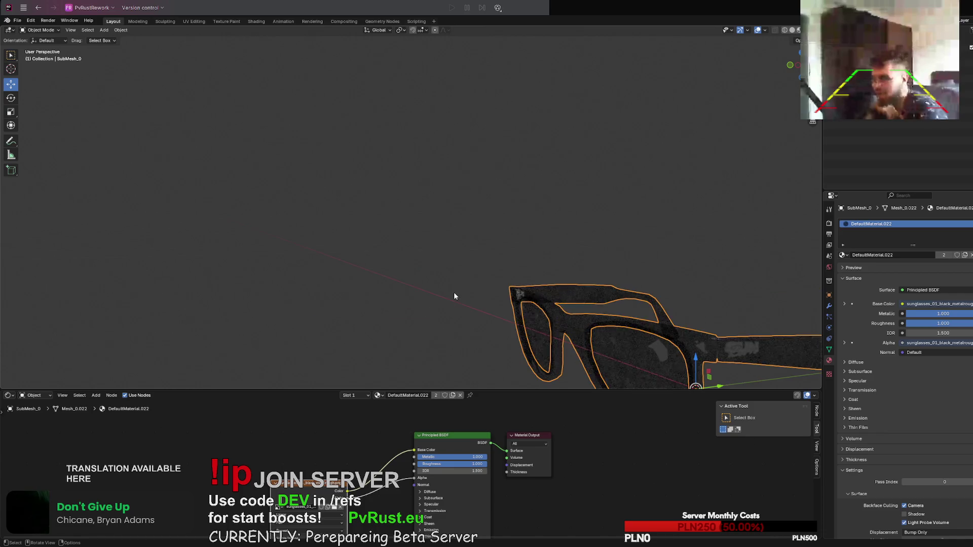
middle_click_drag(443, 238, 438, 236)
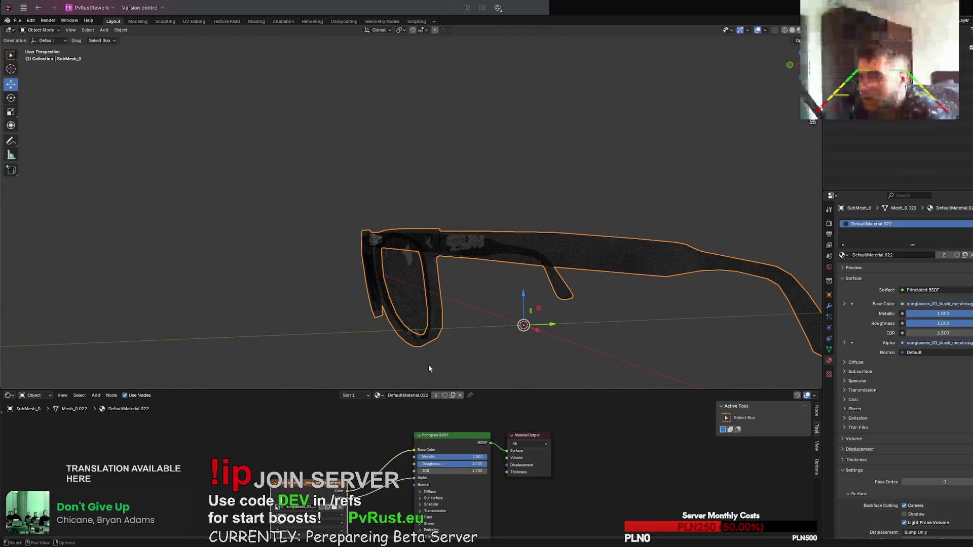
middle_click_drag(542, 309, 542, 297)
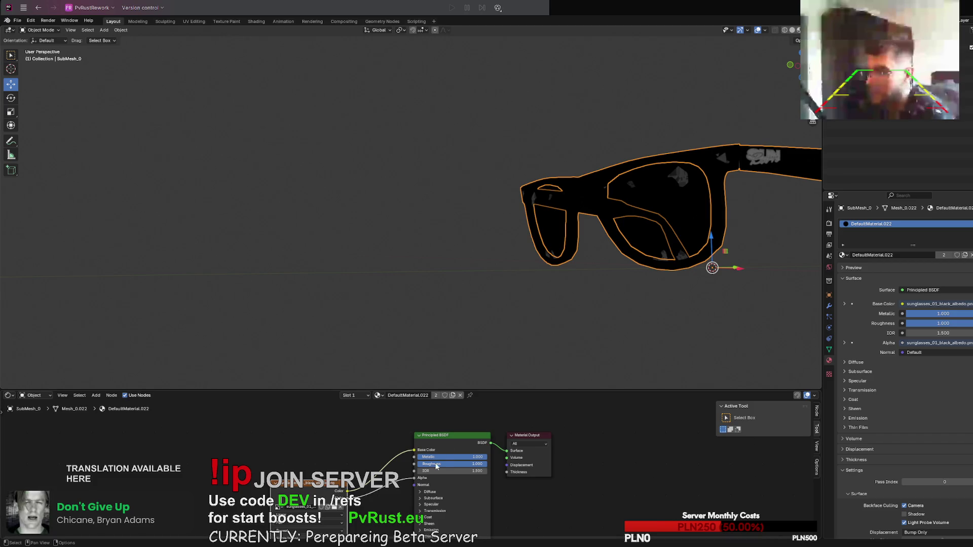
scroll(541, 306, "down", 8)
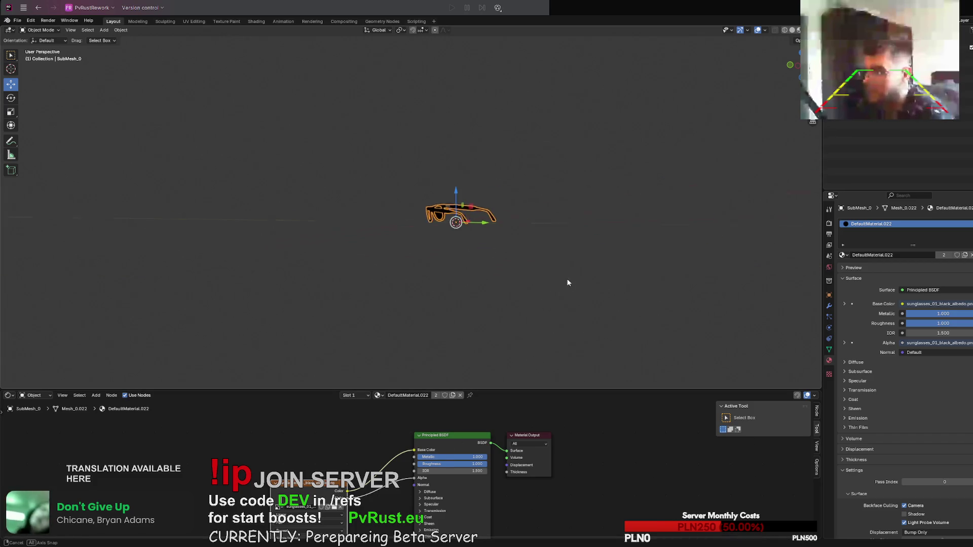
left_click(17, 21)
mouse_move(40, 139)
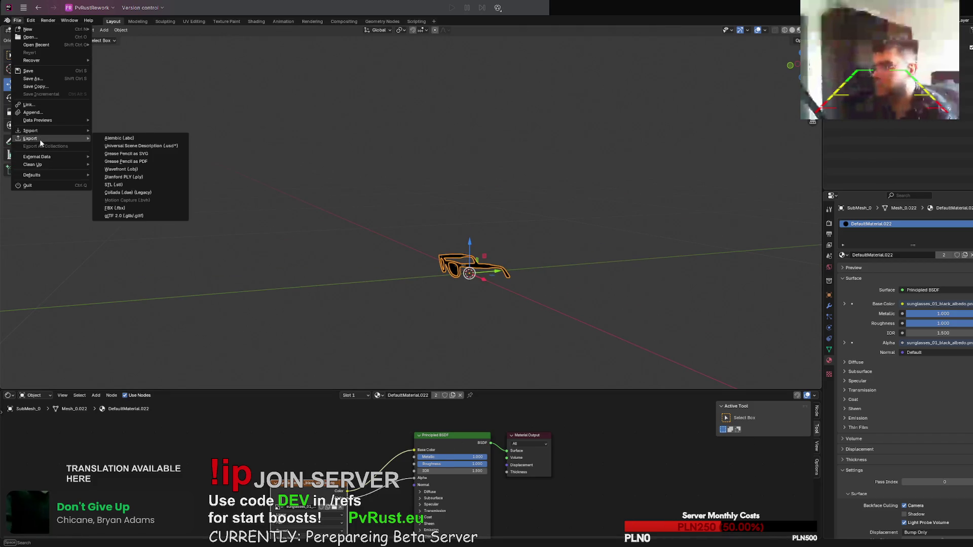
left_click(133, 217)
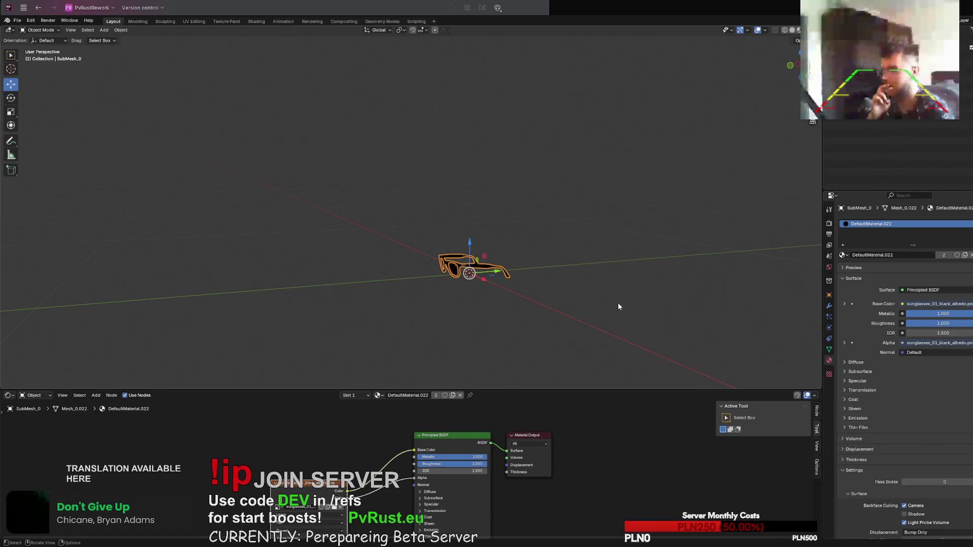
middle_click_drag(618, 303, 602, 305)
Step: Replace the sunglasses with WoodenHelmet_LOD0, select the helmet and zoom in on it
key("Delete")
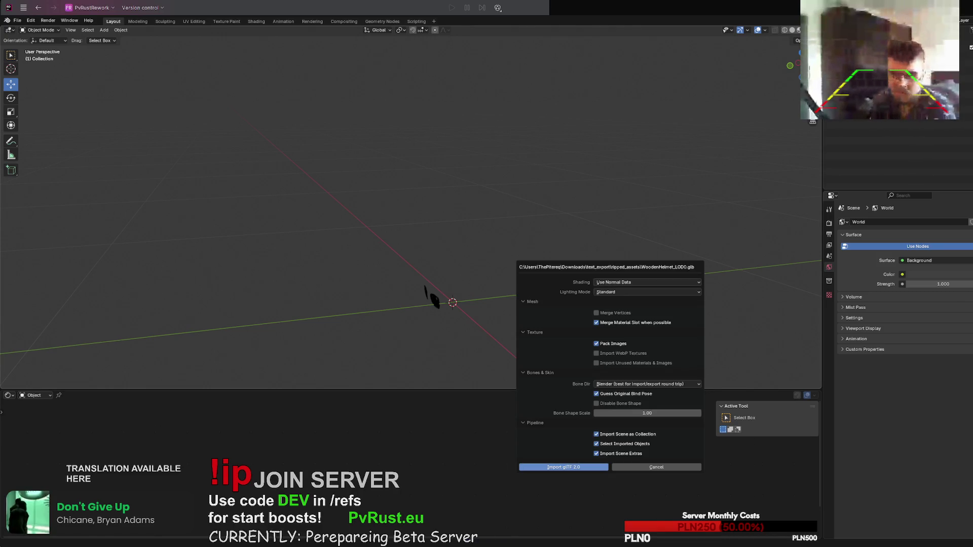
left_click(581, 466)
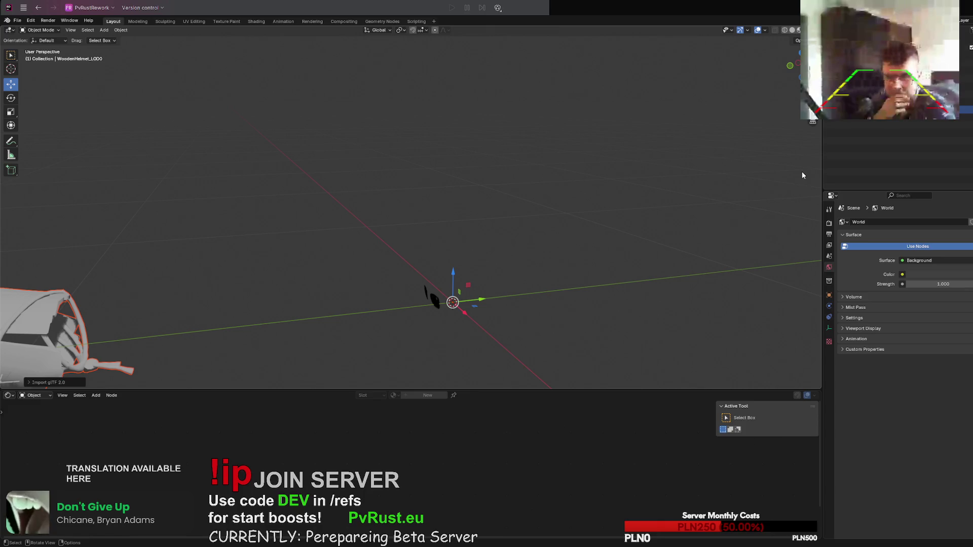
key("alt+a")
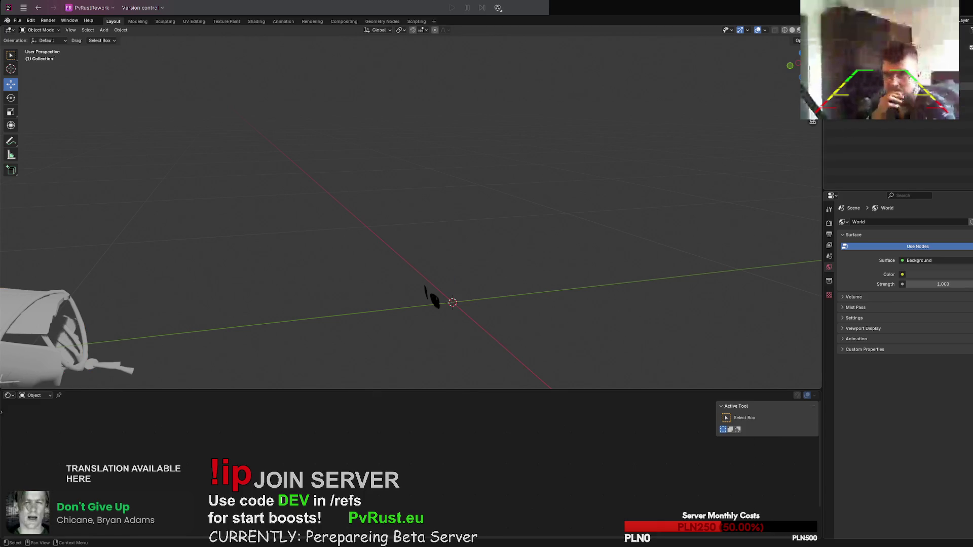
left_click(430, 298)
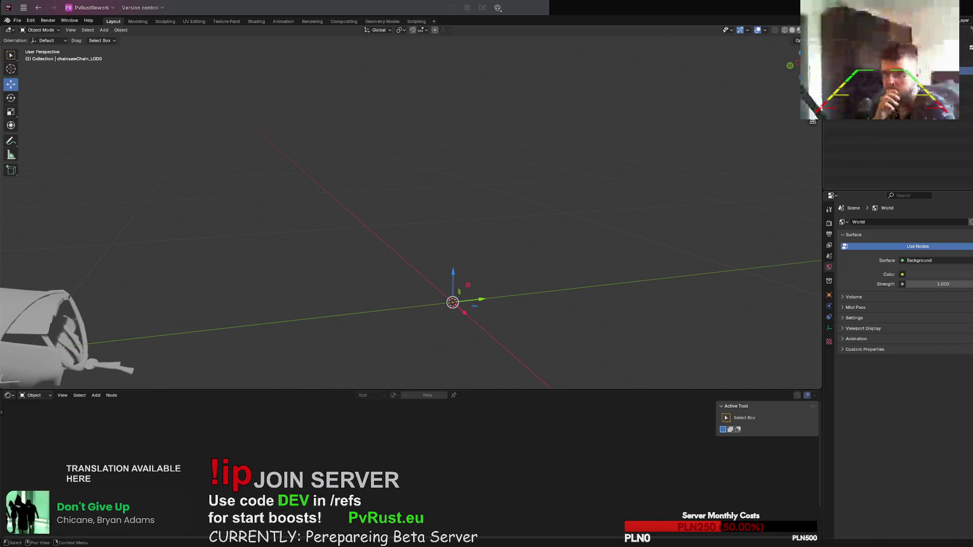
key("alt+a")
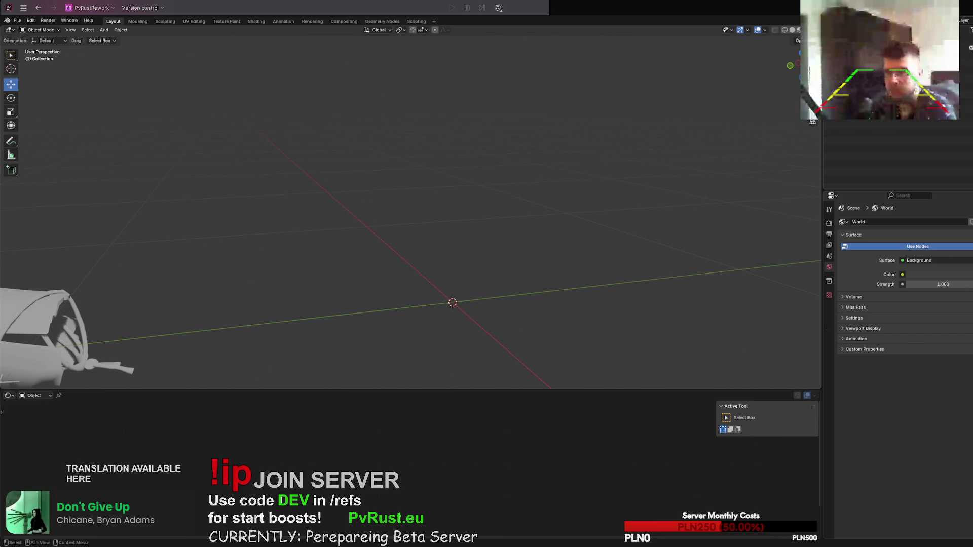
left_click(76, 335)
mouse_move(697, 145)
middle_mouse_down()
mouse_move(548, 183)
mouse_move(582, 169)
mouse_move(562, 176)
middle_mouse_up()
scroll(543, 193, "up", 5)
mouse_move(526, 206)
middle_mouse_down()
mouse_move(536, 199)
mouse_move(528, 207)
middle_mouse_up()
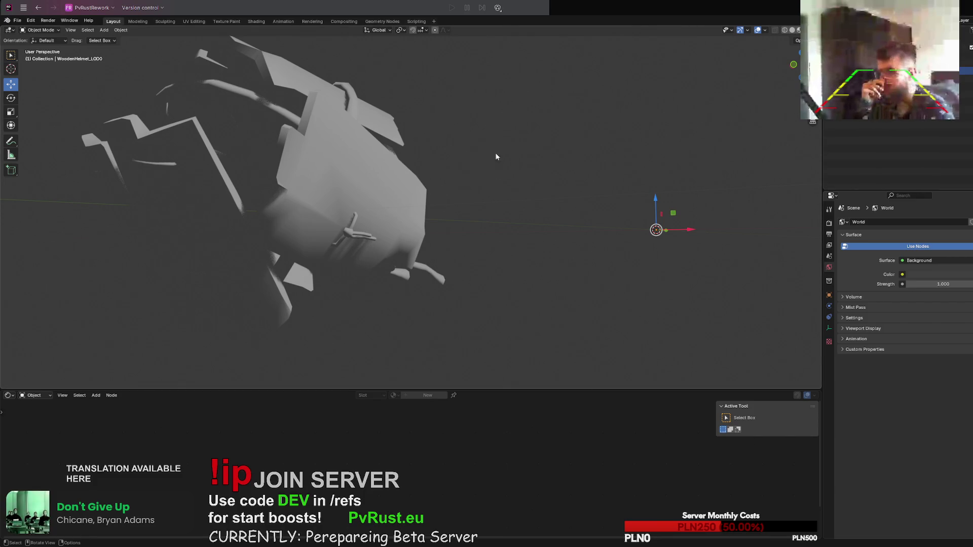
Step: Link a woodhelmet_albedo.png Image Texture to DefaultMaterial.023's Base Color and Alpha
left_click(385, 229)
right_click(281, 437)
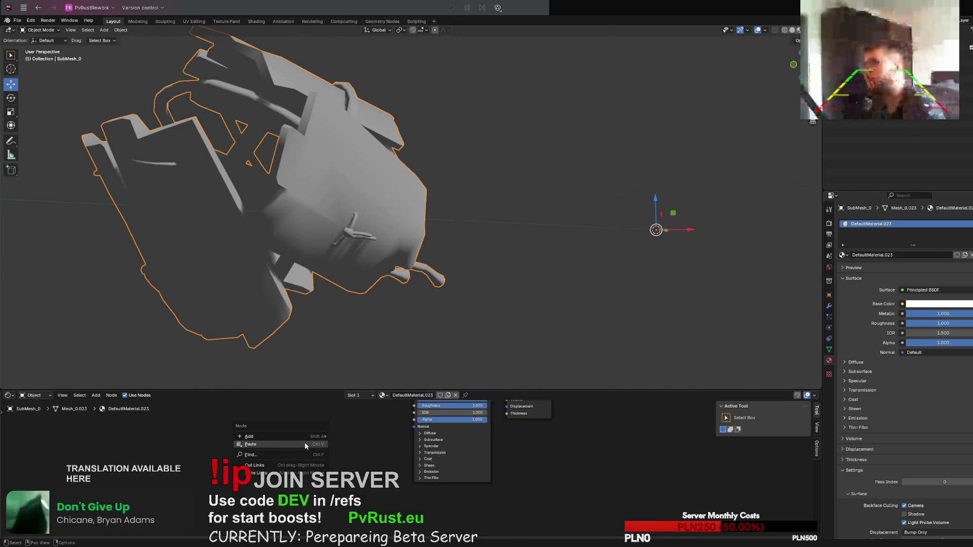
mouse_move(285, 439)
mouse_move(355, 478)
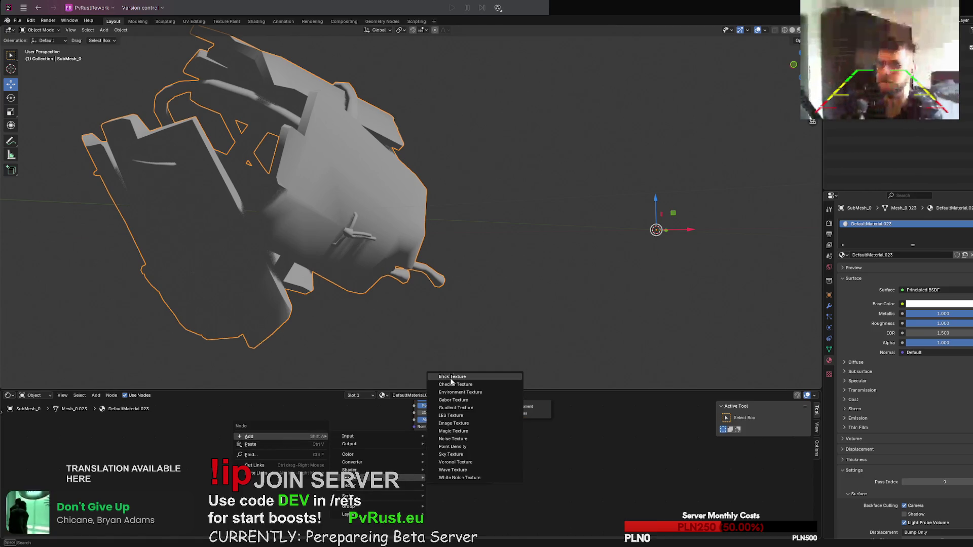
left_click(453, 423)
left_click(314, 436)
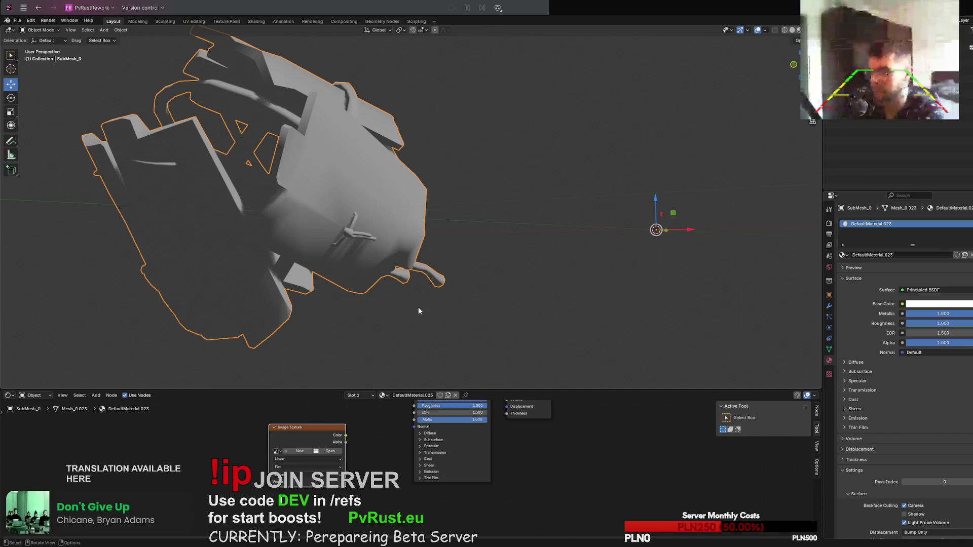
scroll(367, 436, "up", 1)
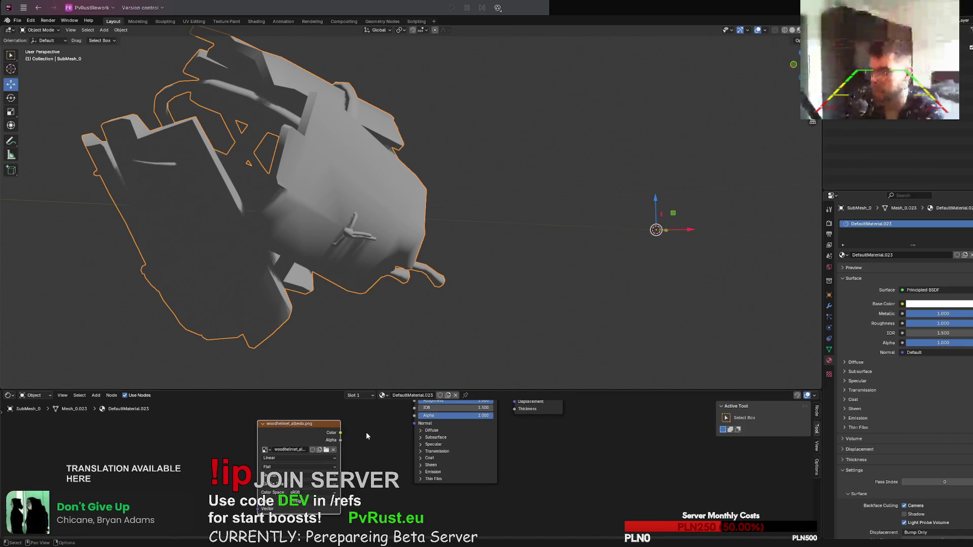
scroll(365, 432, "down", 1)
mouse_move(344, 454)
left_mouse_down()
mouse_move(410, 428)
mouse_move(408, 442)
left_mouse_up()
left_click_drag(344, 454, 408, 419)
Step: Inspect the textured helmet and start its glTF export
mouse_move(427, 323)
middle_mouse_down()
mouse_move(436, 268)
mouse_move(425, 266)
middle_mouse_up()
scroll(448, 226, "down", 5)
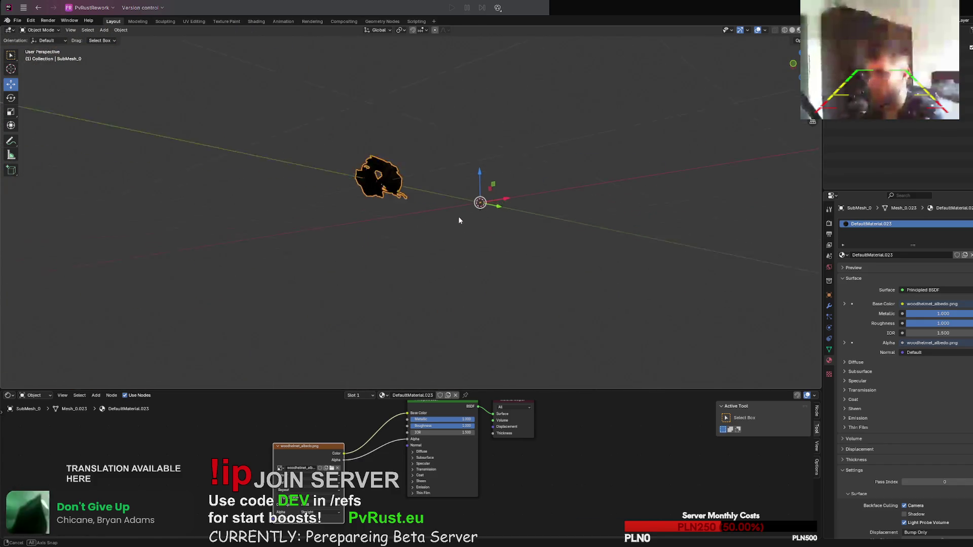
mouse_move(459, 220)
middle_mouse_down()
mouse_move(488, 211)
mouse_move(453, 239)
middle_mouse_up()
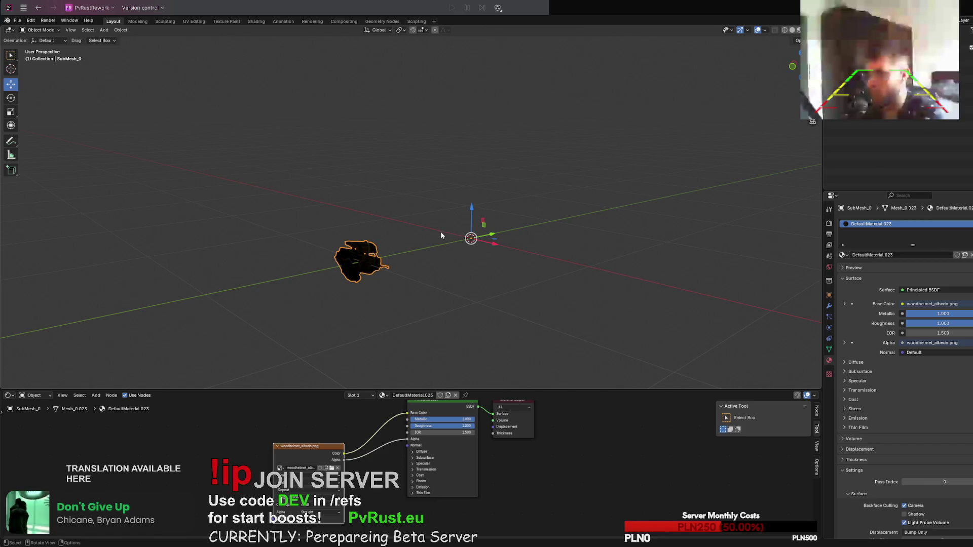
left_click(16, 20)
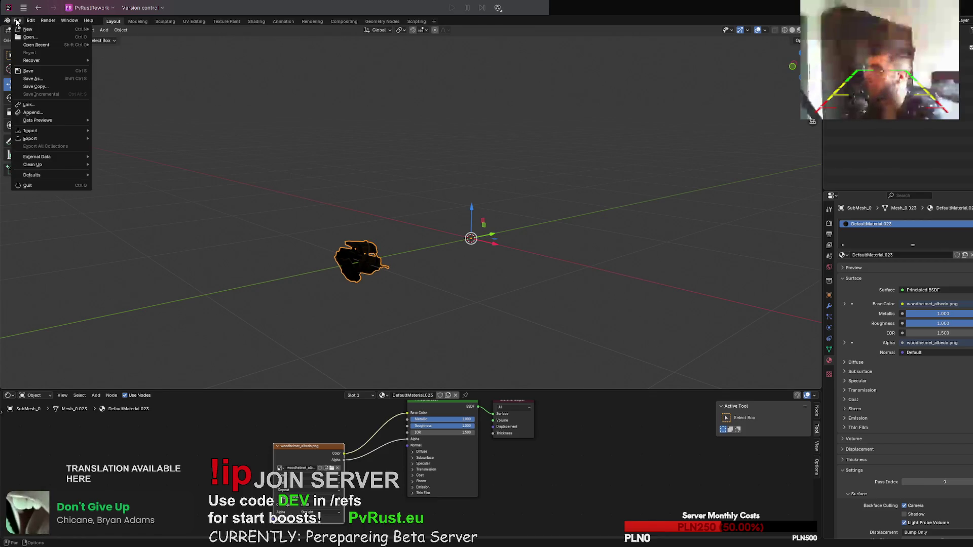
mouse_move(53, 136)
left_click(171, 217)
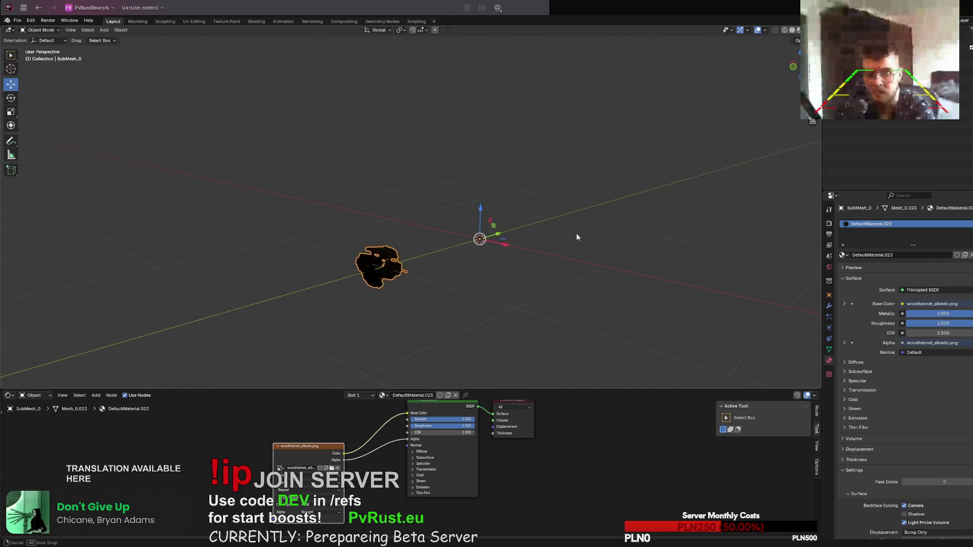
Step: Delete the helmet and import WoodArmourLegs_LOD0.glb into the scene
key("Delete")
left_click_drag(769, 272, 590, 268)
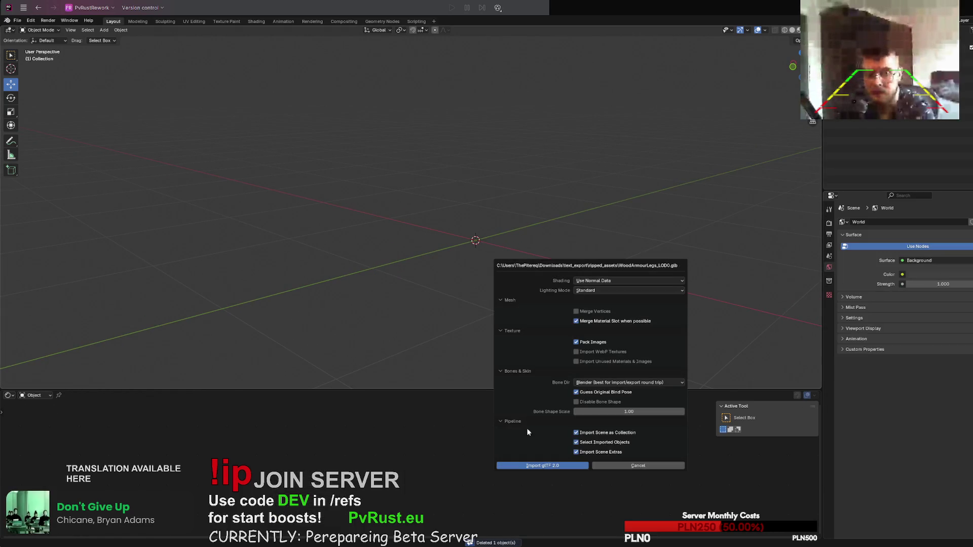
left_click(540, 466)
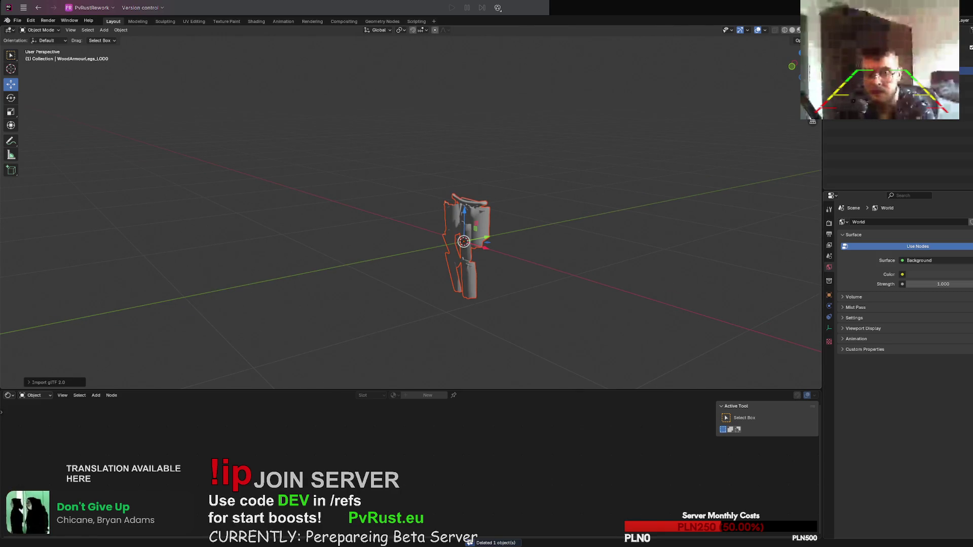
Step: Add an Image Texture node to SubMesh_0's material for the woodarmorpants_albedo.png texture
left_click(482, 237)
right_click(348, 434)
mouse_move(341, 445)
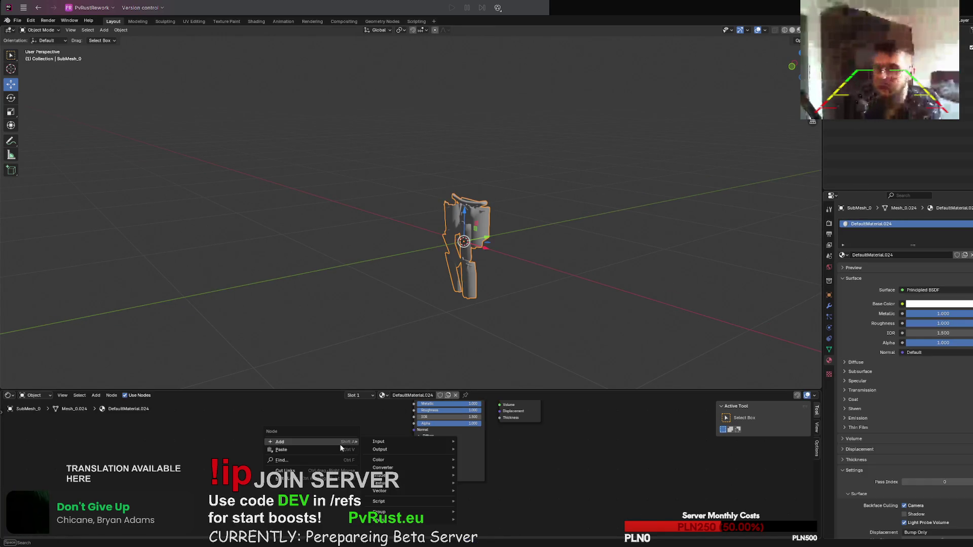
mouse_move(406, 483)
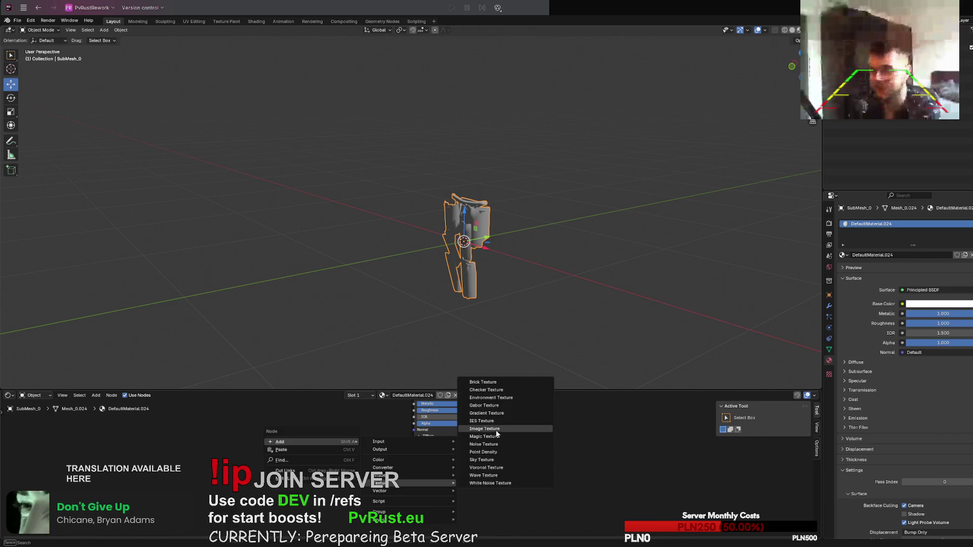
left_click(497, 429)
left_click(319, 437)
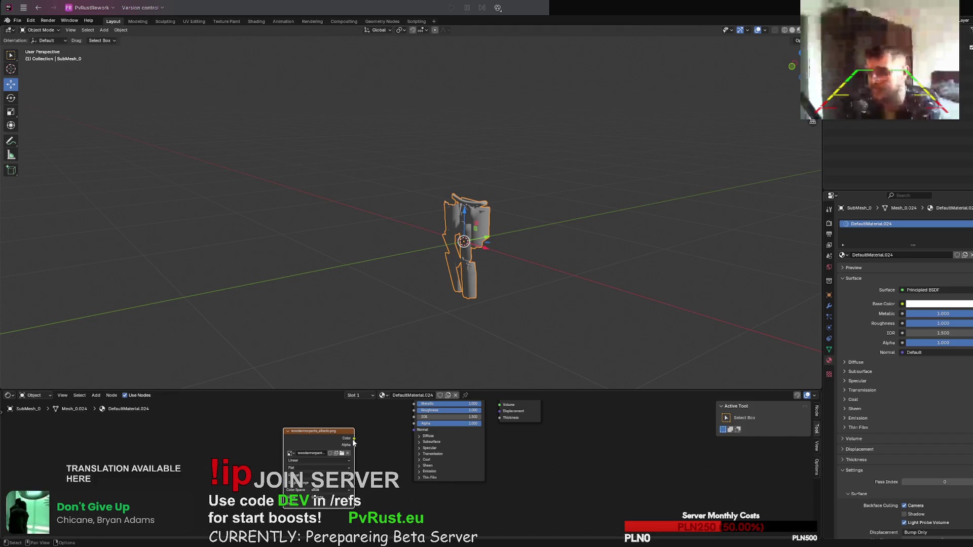
Step: Link the image Color to Base Color and Alpha to the BSDF Alpha, removing the stray Normal link
mouse_move(353, 439)
left_mouse_down()
mouse_move(412, 403)
mouse_move(414, 415)
left_mouse_up()
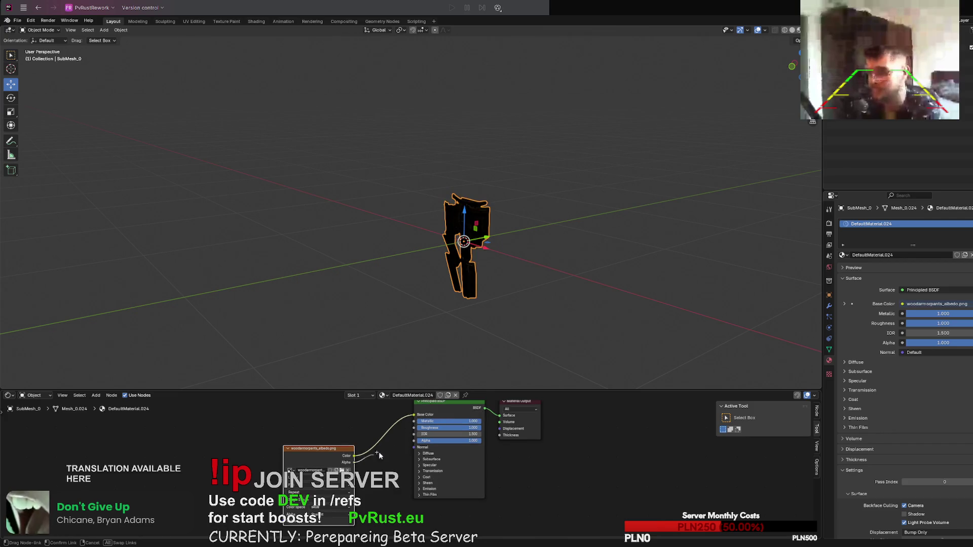
left_click_drag(413, 452, 414, 446)
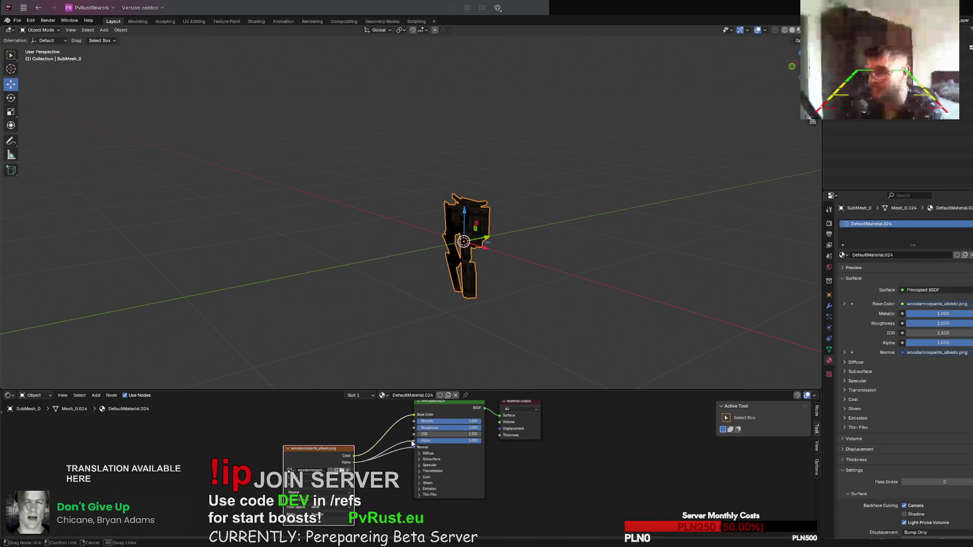
left_click_drag(355, 463, 414, 440)
right_click(413, 450)
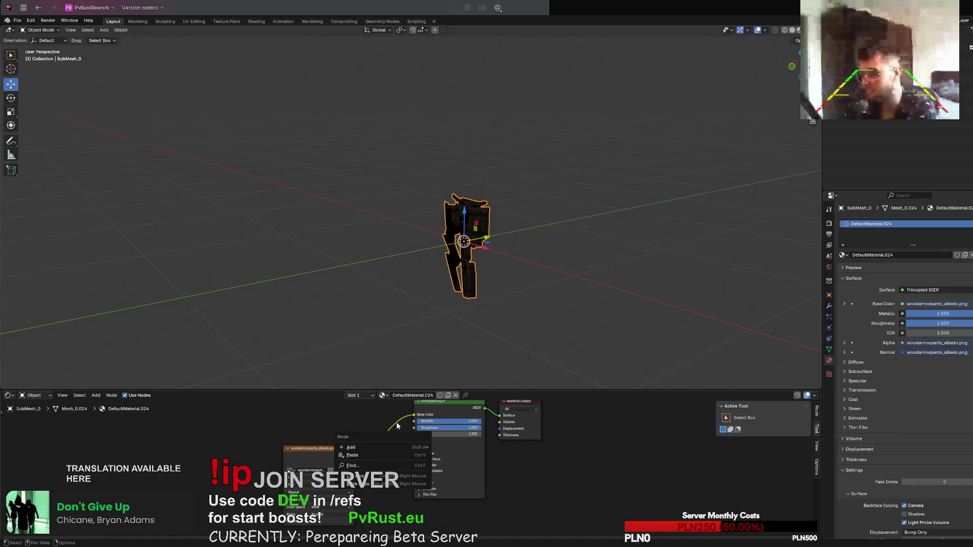
key("Escape")
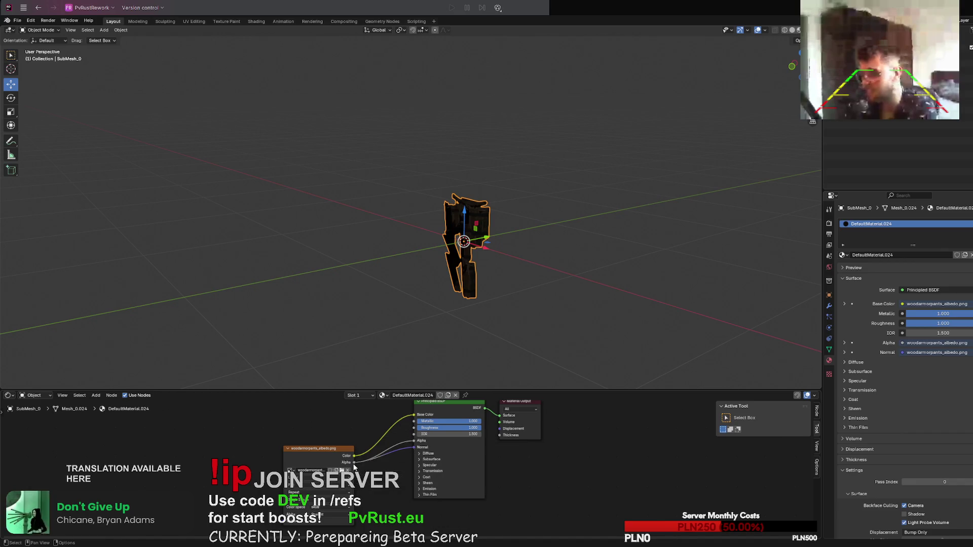
left_click_drag(353, 465, 412, 454)
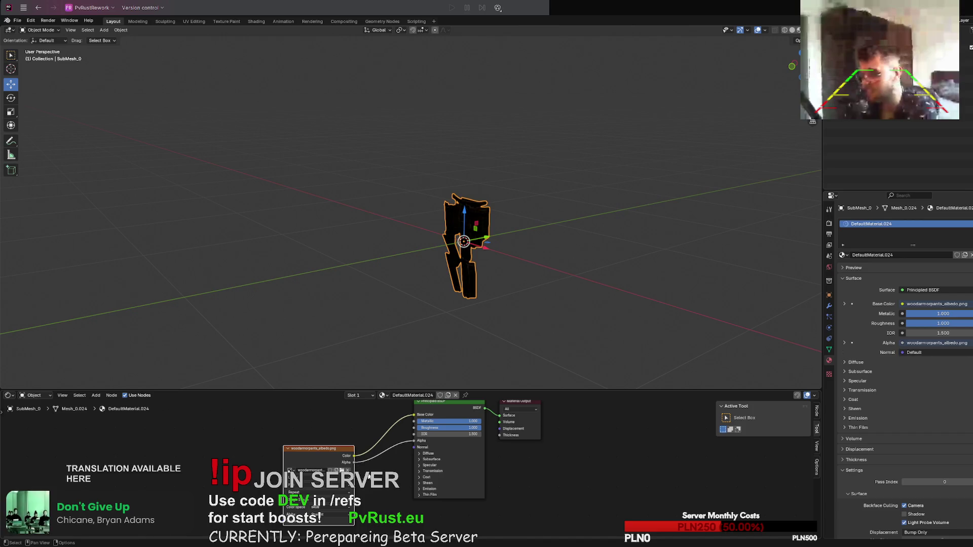
Step: Export the textured wood armour legs as glTF 2.0, then switch to the code editor
scroll(621, 279, "up", 4)
mouse_move(621, 279)
middle_mouse_down()
mouse_move(653, 261)
mouse_move(599, 267)
mouse_move(641, 268)
mouse_move(609, 259)
middle_mouse_up()
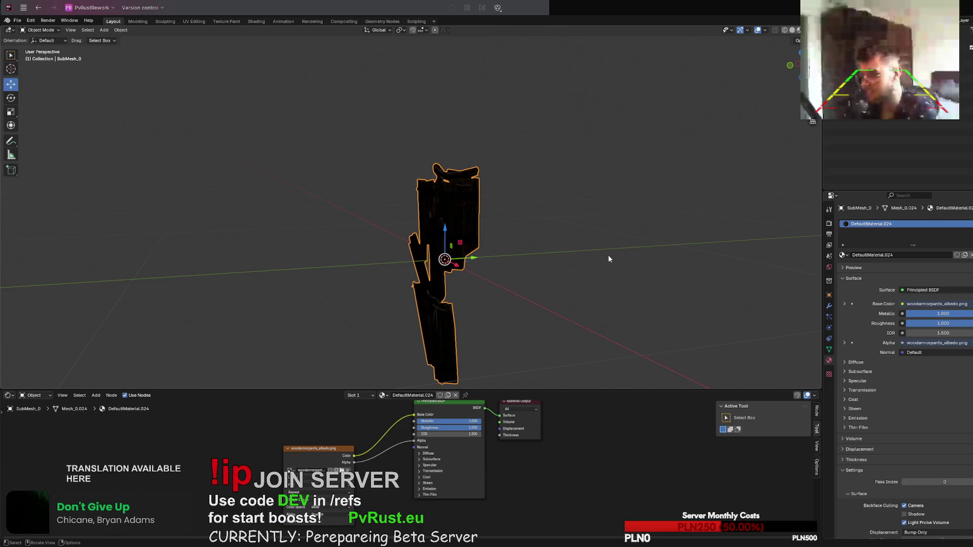
left_click(17, 21)
mouse_move(61, 138)
left_click(155, 216)
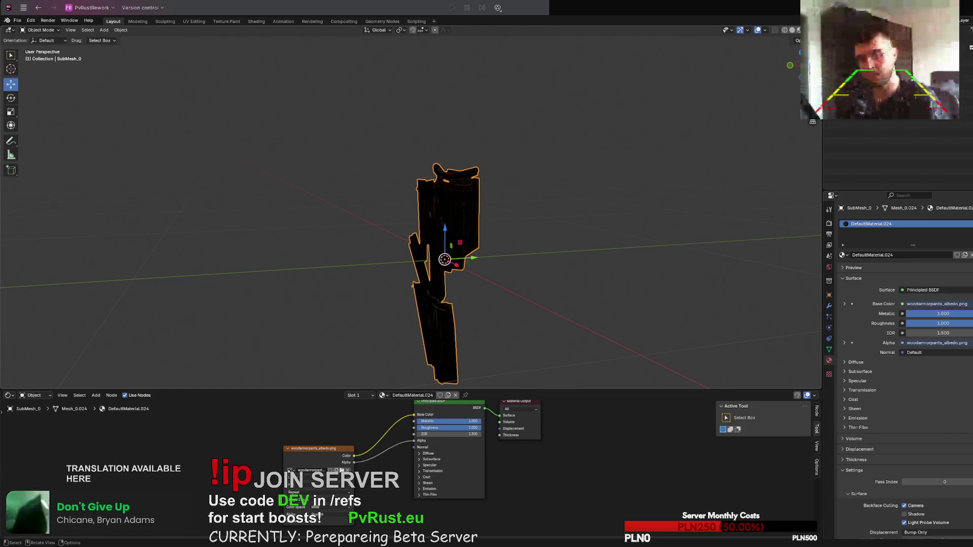
scroll(410, 213, "up", 3)
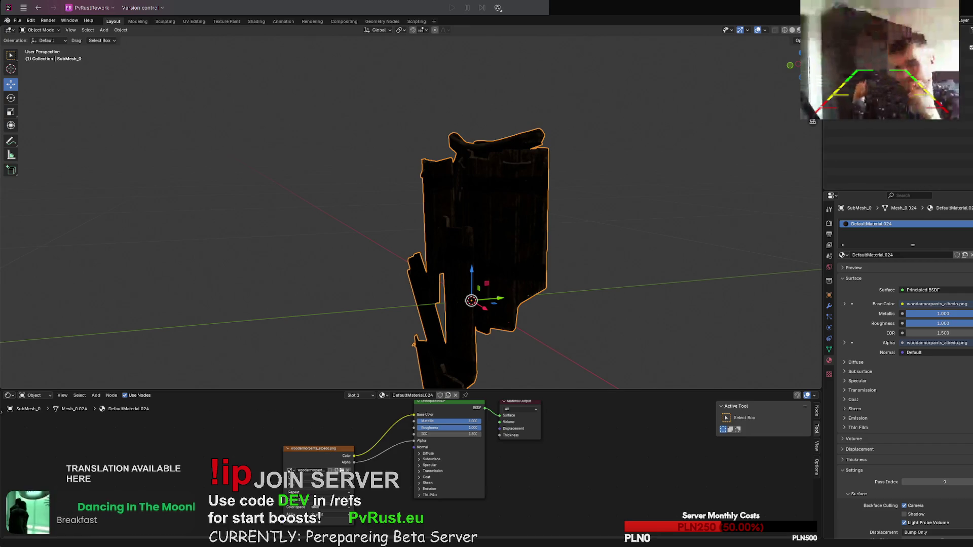
key("alt+Tab")
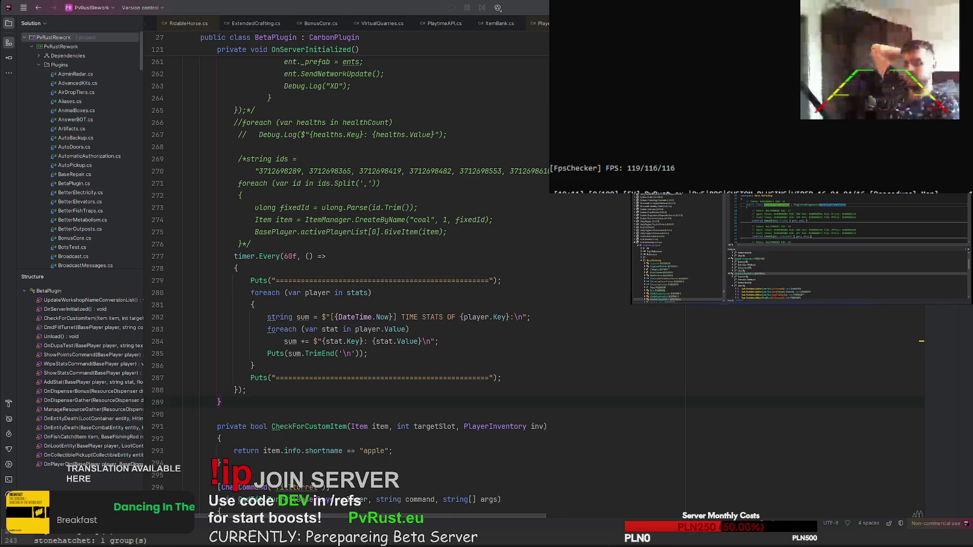
Step: Switch from Rider to the log window listing item group counts
key("alt+Tab")
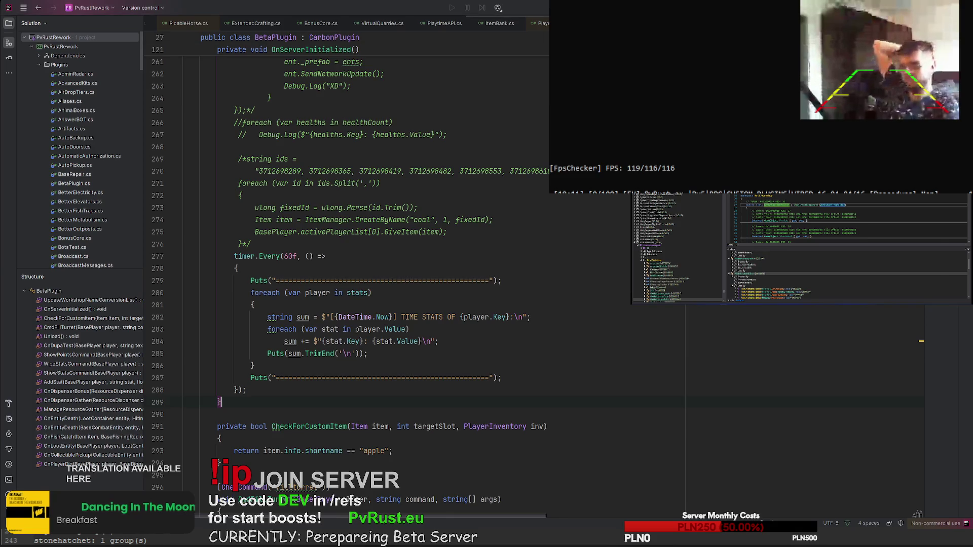
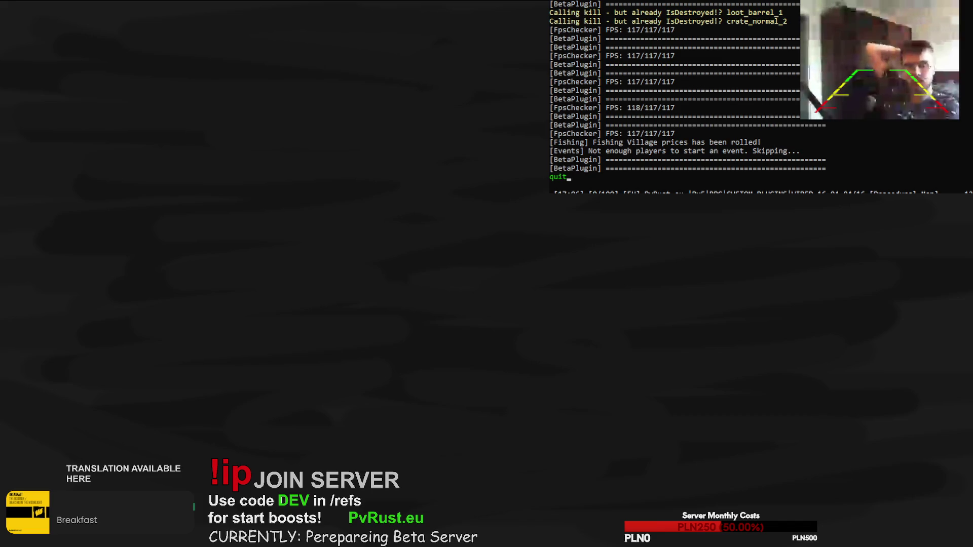
Step: Stop the Rust server with the quit command and return to the Carbon docs wood item list
type("t")
key("Return")
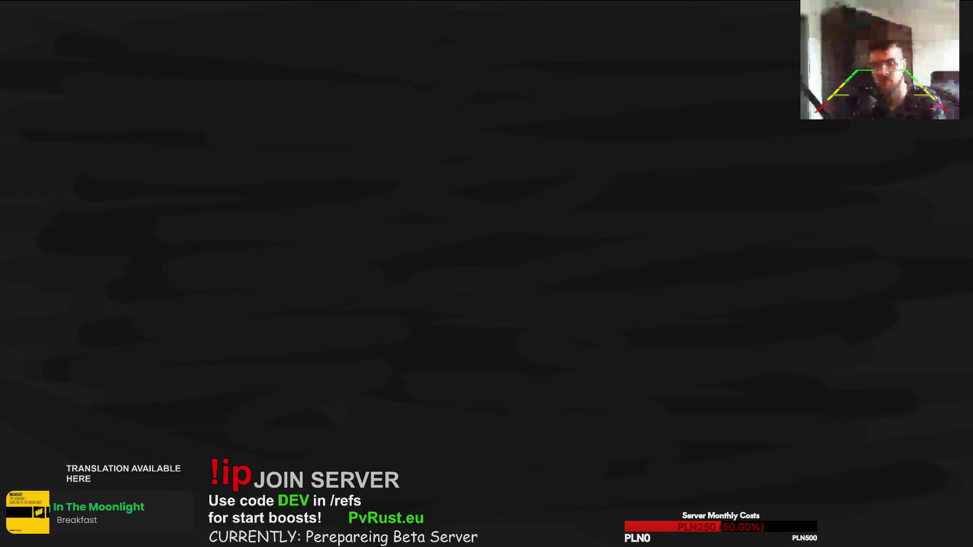
key("alt+Tab")
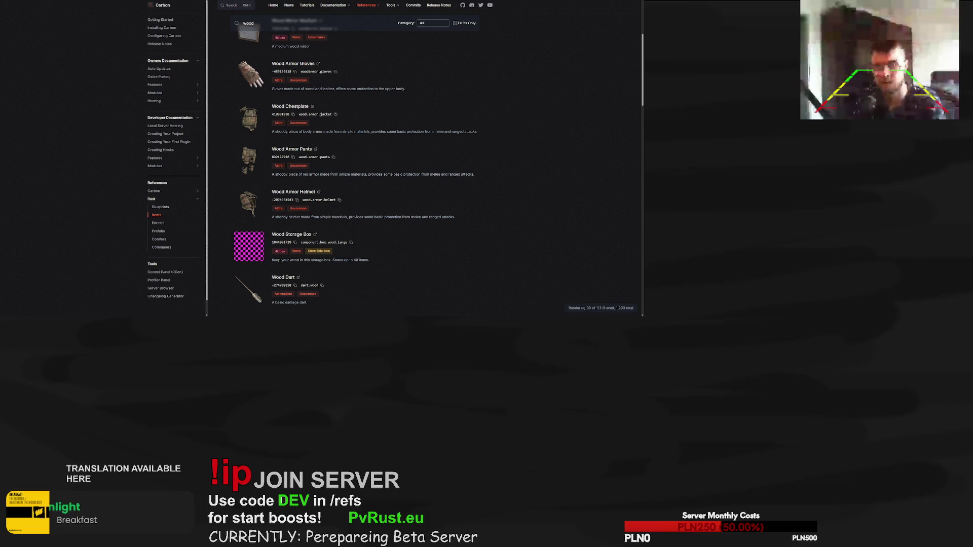
Step: Load the ShikakuOfThe.Day puzzle page in the browser's address bar
key("ctrl+l")
key("Return")
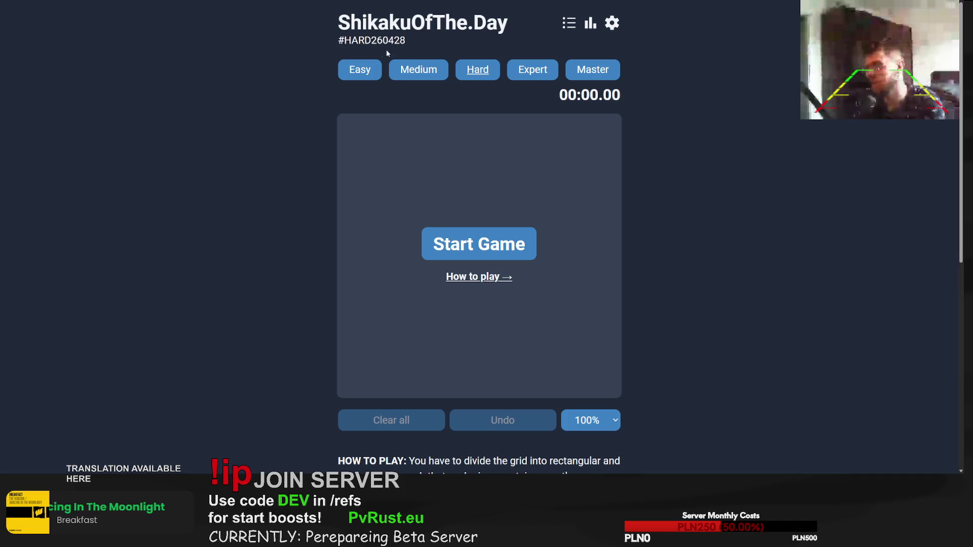
Step: Start today's Easy puzzle and draw rectangles for the top row, right column, 2s and 3
left_click(361, 68)
left_click(479, 244)
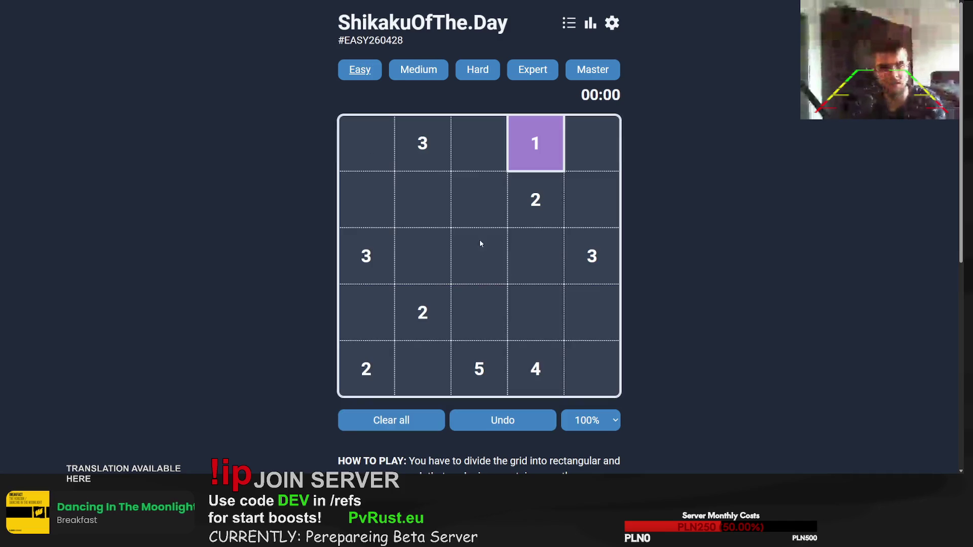
left_click_drag(363, 144, 479, 148)
left_click_drag(592, 147, 592, 253)
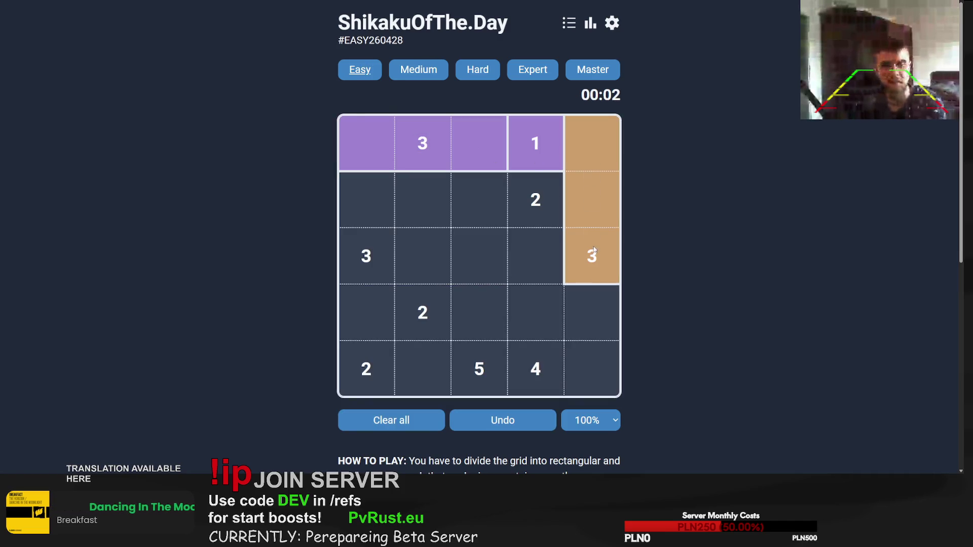
left_click_drag(535, 200, 533, 254)
left_click_drag(366, 203, 357, 317)
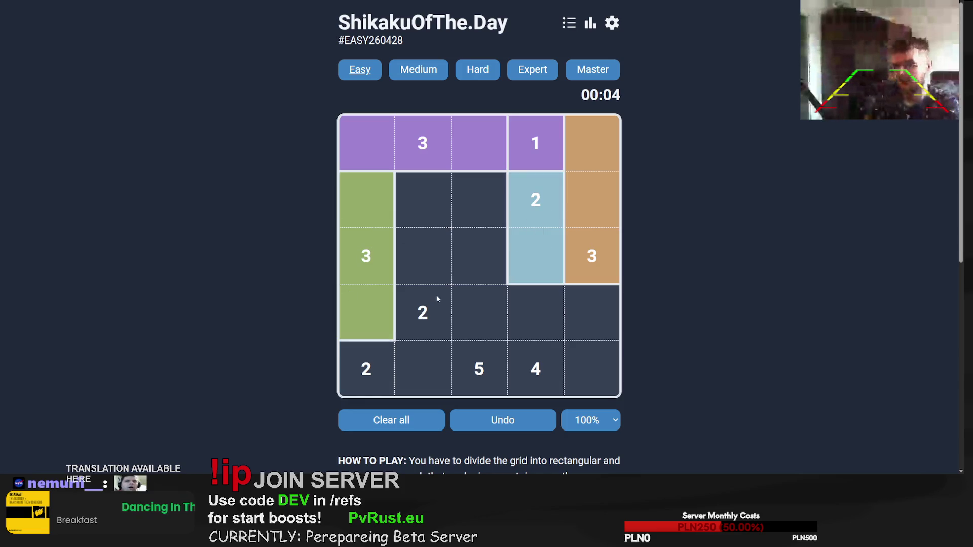
left_click_drag(423, 256, 421, 296)
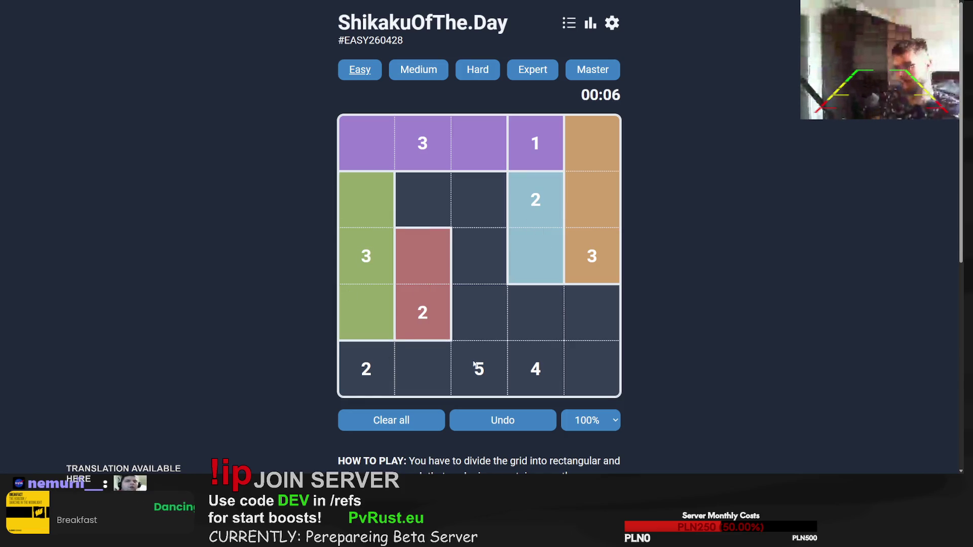
Step: Finish the Easy puzzle with the 5 column, top-left block and bottom rectangles, then close the popup
left_click_drag(479, 369, 479, 147)
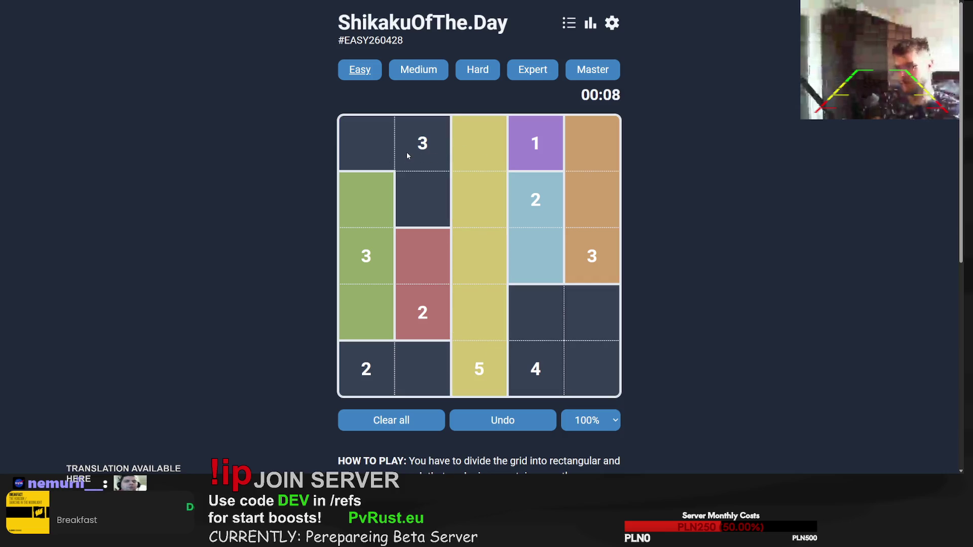
mouse_move(414, 150)
left_mouse_down()
mouse_move(423, 147)
mouse_move(376, 157)
mouse_move(366, 256)
left_mouse_up()
left_click_drag(422, 312, 366, 312)
left_click_drag(366, 369, 431, 372)
left_click_drag(532, 370, 592, 313)
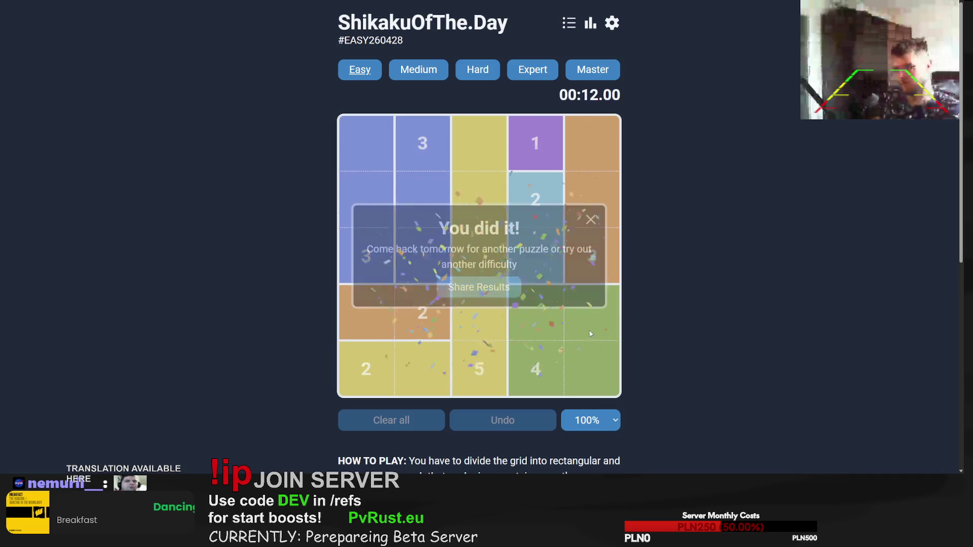
left_click(590, 218)
left_click(419, 73)
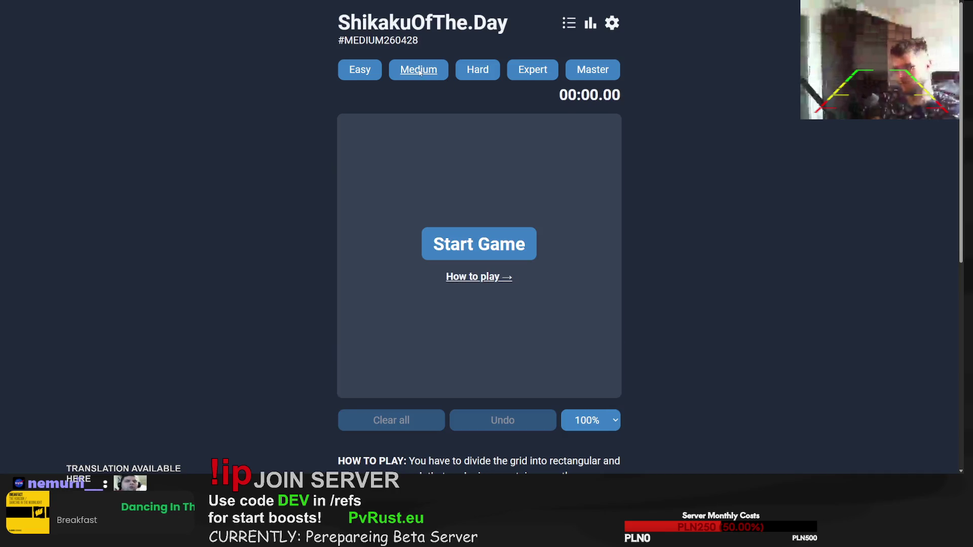
Step: Start the Medium puzzle and try rectangles for the 15, 12 and 14 clues
left_click(478, 251)
left_click_drag(355, 131, 409, 255)
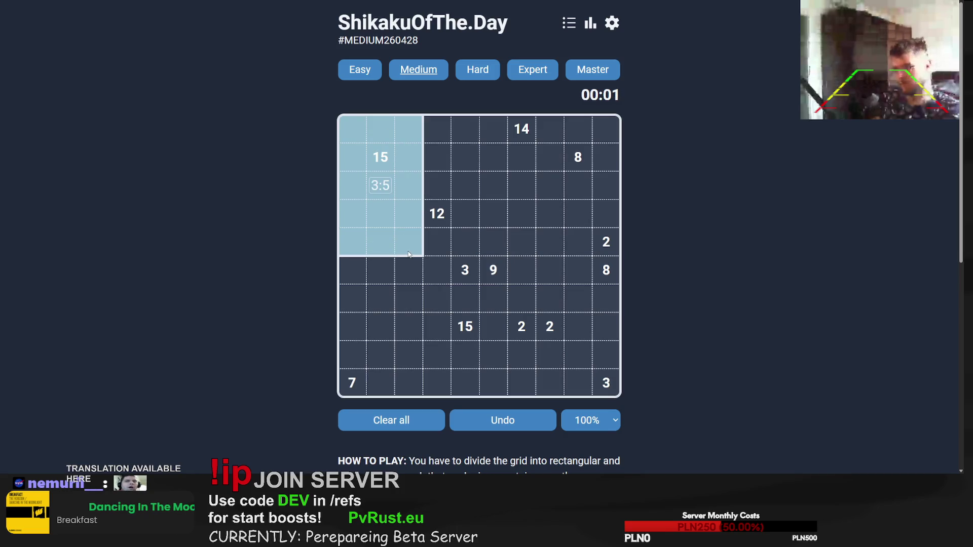
mouse_move(440, 133)
left_mouse_down()
mouse_move(438, 376)
mouse_move(437, 199)
mouse_move(464, 243)
left_mouse_up()
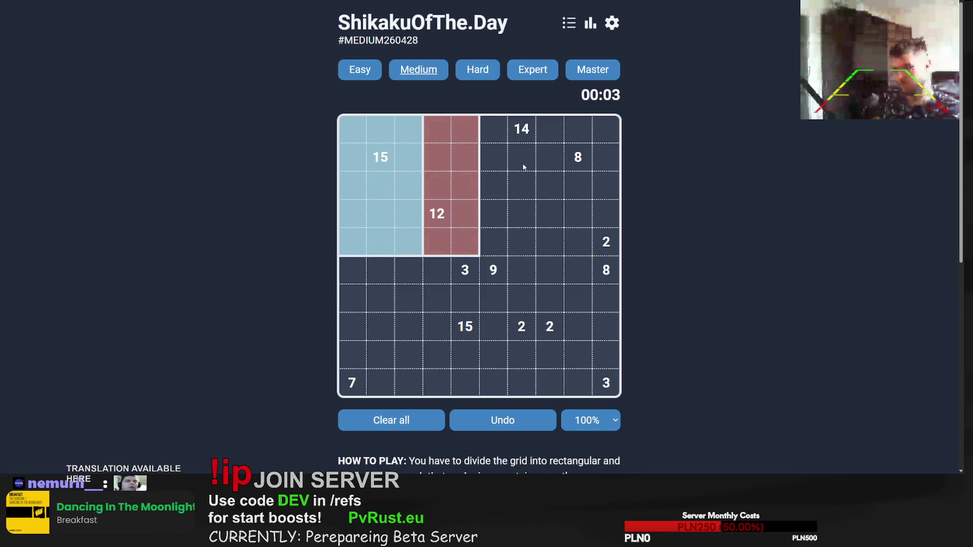
mouse_move(439, 183)
left_mouse_down()
mouse_move(437, 218)
mouse_move(576, 245)
left_mouse_up()
mouse_move(437, 131)
left_mouse_down()
mouse_move(533, 194)
mouse_move(436, 126)
mouse_move(552, 157)
left_mouse_up()
left_click_drag(606, 129, 358, 133)
mouse_move(552, 131)
left_mouse_down()
mouse_move(408, 160)
mouse_move(467, 191)
left_mouse_up()
left_click_drag(436, 129, 541, 153)
mouse_move(545, 129)
left_mouse_down()
mouse_move(515, 213)
mouse_move(515, 288)
left_mouse_up()
Step: Rework the left side: a 3×4 block for the 12, 3×5 for the 15, three cells for the 3
left_click(487, 132)
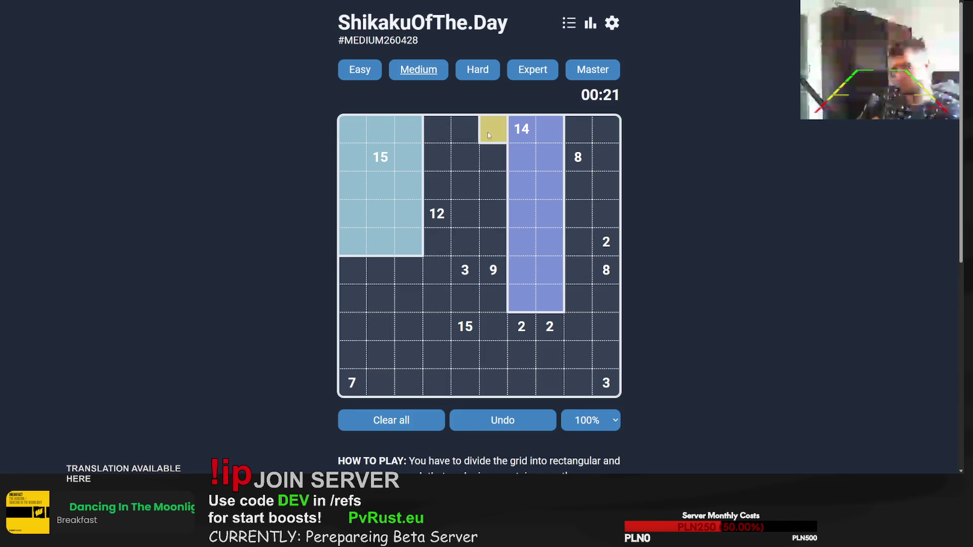
left_click_drag(488, 132, 430, 239)
mouse_move(433, 126)
left_mouse_down()
mouse_move(454, 247)
mouse_move(404, 254)
mouse_move(406, 274)
left_mouse_up()
mouse_move(352, 129)
left_mouse_down()
mouse_move(381, 355)
mouse_move(382, 333)
mouse_move(400, 330)
left_mouse_up()
left_click_drag(436, 218, 489, 130)
mouse_move(406, 130)
left_mouse_down()
mouse_move(360, 321)
mouse_move(356, 243)
left_mouse_up()
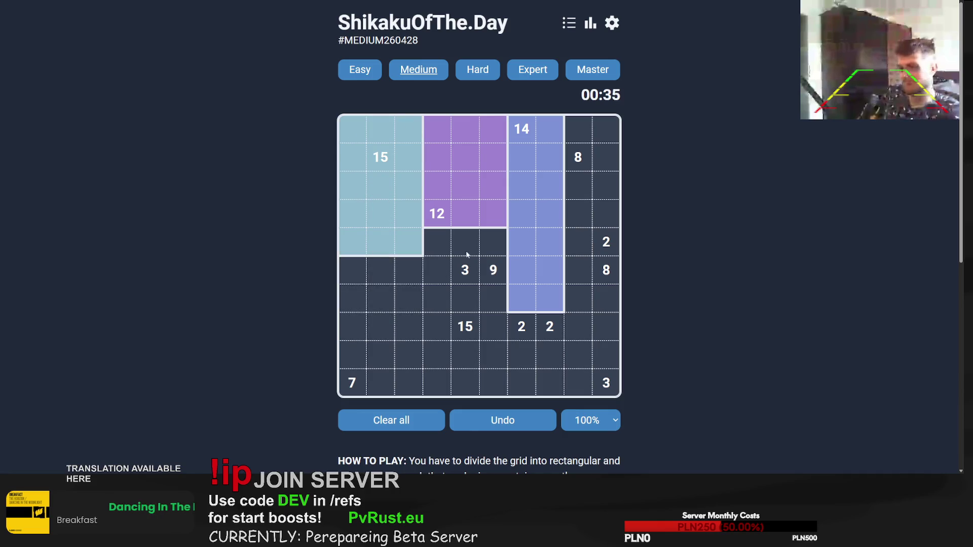
mouse_move(462, 242)
left_mouse_down()
mouse_move(464, 302)
mouse_move(495, 385)
mouse_move(495, 364)
left_mouse_up()
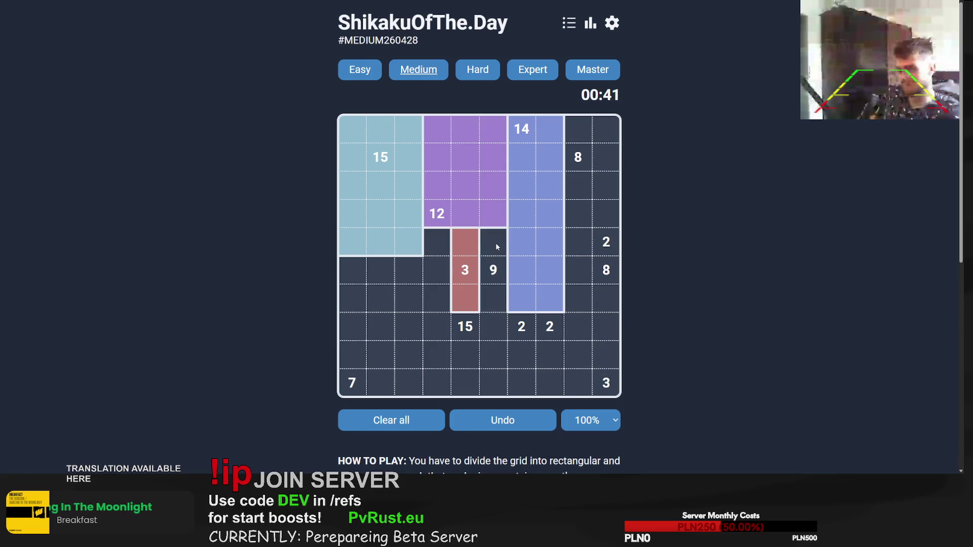
mouse_move(497, 244)
left_mouse_down()
mouse_move(495, 382)
mouse_move(545, 287)
mouse_move(545, 300)
left_mouse_up()
Step: Place the 14 region, the bottom-right 3, the 2 pairs and both 2×4 blocks for the 8s
left_click_drag(522, 133, 545, 205)
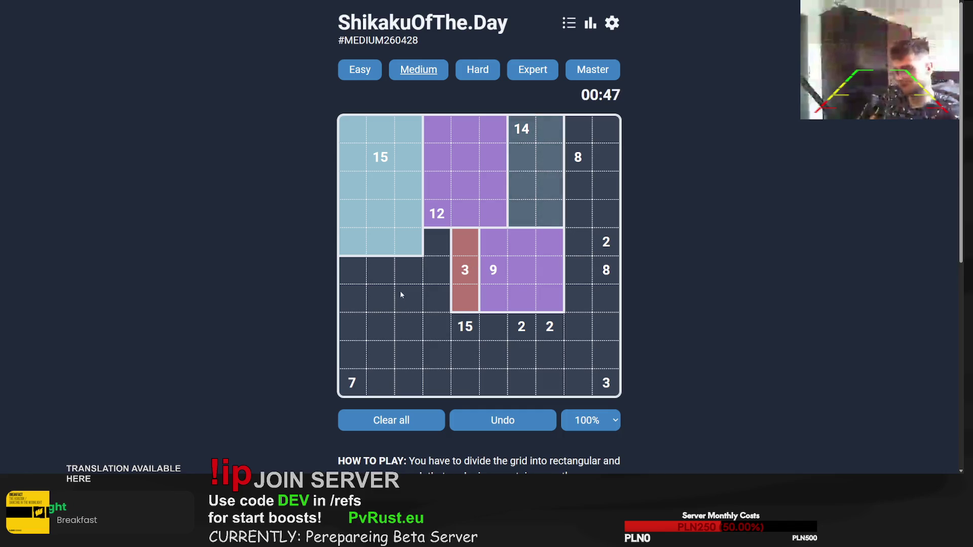
mouse_move(354, 276)
left_mouse_down()
mouse_move(355, 384)
mouse_move(522, 384)
left_mouse_up()
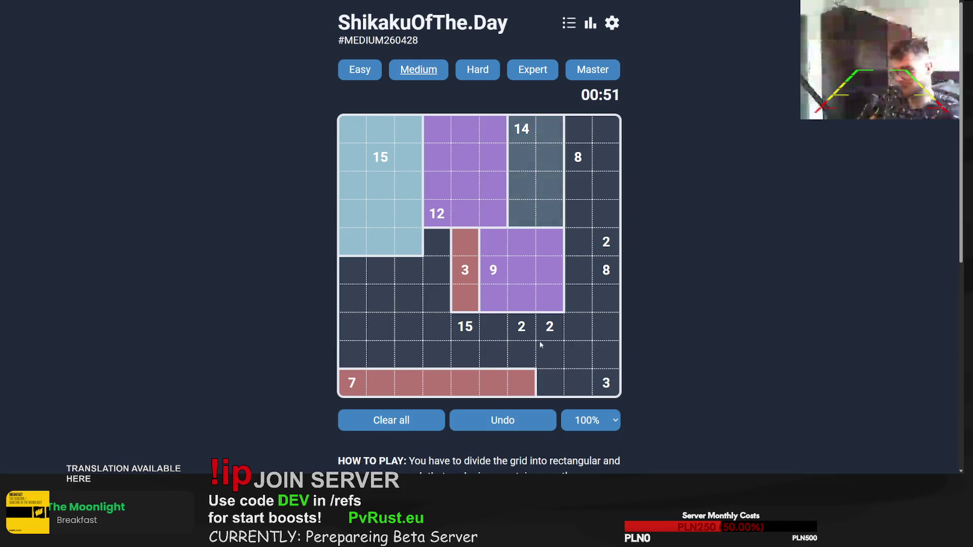
left_click_drag(606, 384, 546, 377)
left_click_drag(550, 326, 549, 354)
left_click_drag(606, 290, 578, 354)
left_click_drag(578, 241, 606, 242)
mouse_move(607, 130)
left_mouse_down()
mouse_move(588, 132)
mouse_move(578, 213)
left_mouse_up()
mouse_move(527, 326)
left_mouse_down()
mouse_move(521, 354)
mouse_move(352, 327)
left_mouse_up()
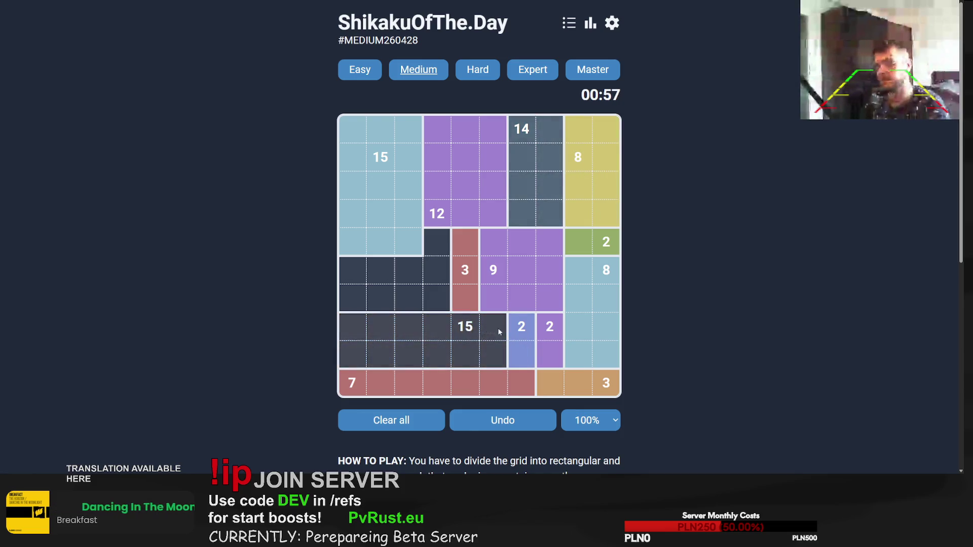
Step: Redraw the 15, the nine-cell 9 column, the 14 block, the 12 and the 3 rectangles
left_click_drag(469, 297, 345, 355)
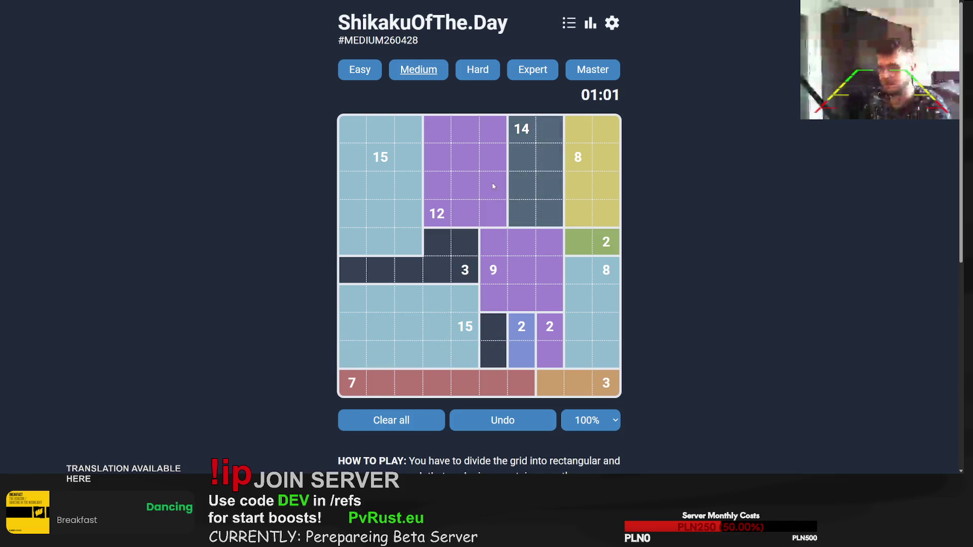
left_click_drag(493, 129, 494, 355)
left_click_drag(520, 141, 547, 292)
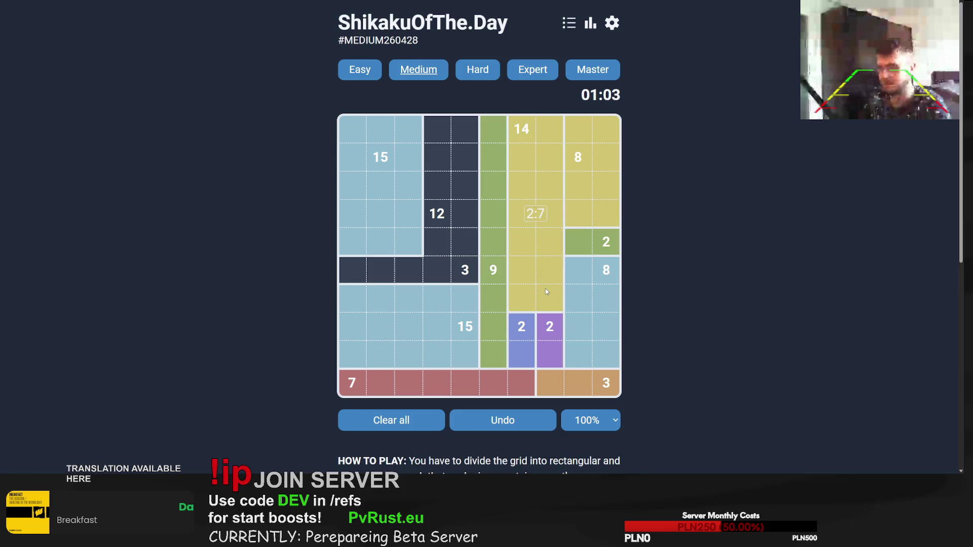
left_click_drag(438, 129, 471, 239)
left_click_drag(434, 123, 455, 250)
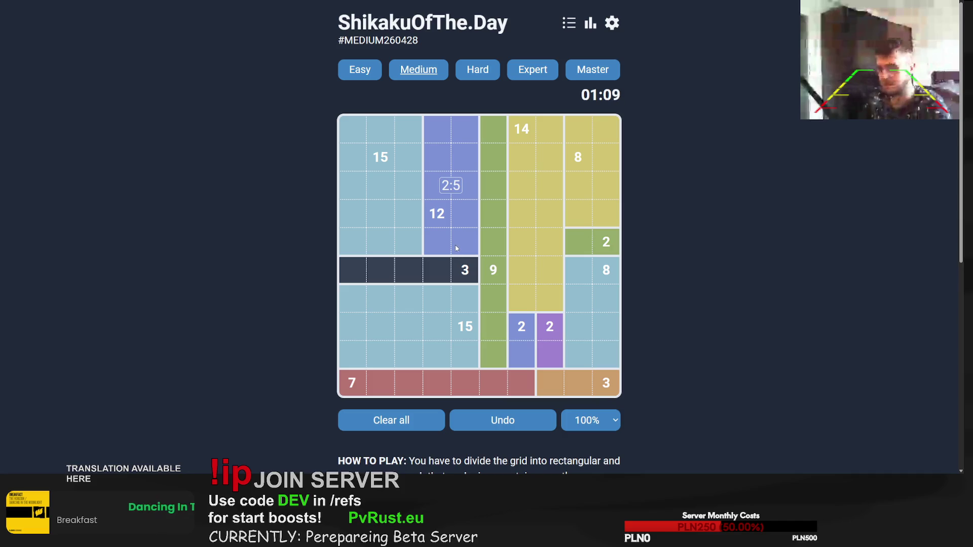
left_click_drag(349, 129, 381, 271)
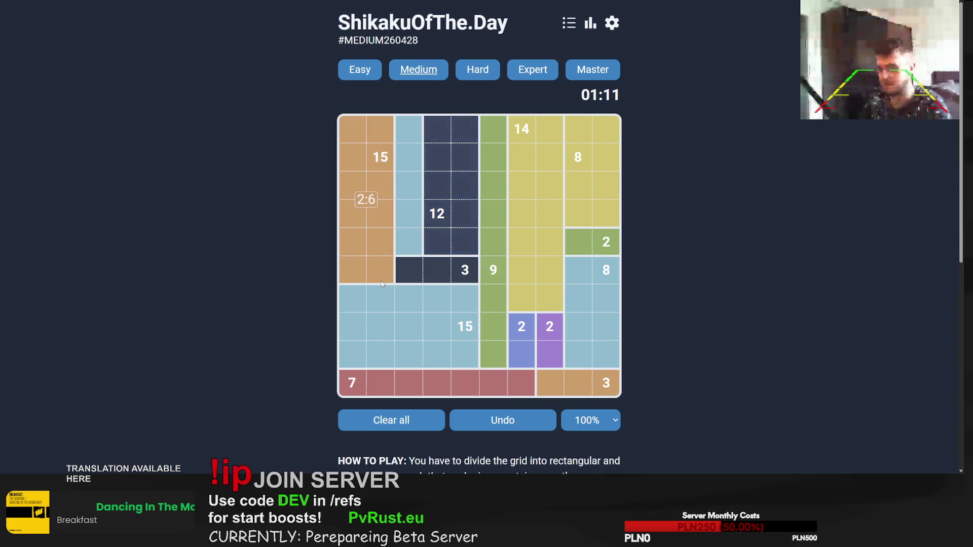
mouse_move(454, 269)
left_mouse_down()
mouse_move(397, 270)
mouse_move(446, 142)
mouse_move(466, 132)
mouse_move(451, 243)
left_mouse_up()
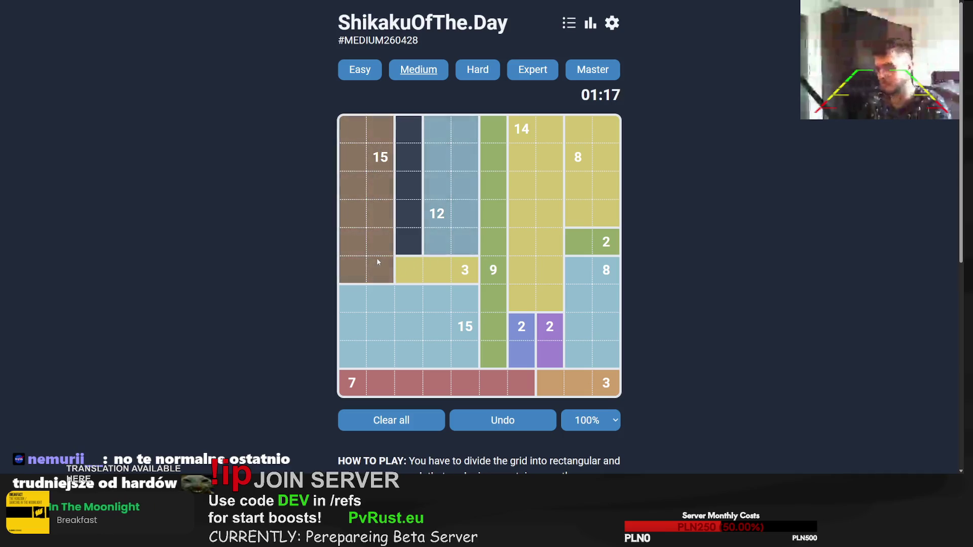
Step: Replace the wrong 15 and 12 rectangles to solve the puzzle in 01:23.02, then close the popup
left_click(381, 210)
left_click(409, 214)
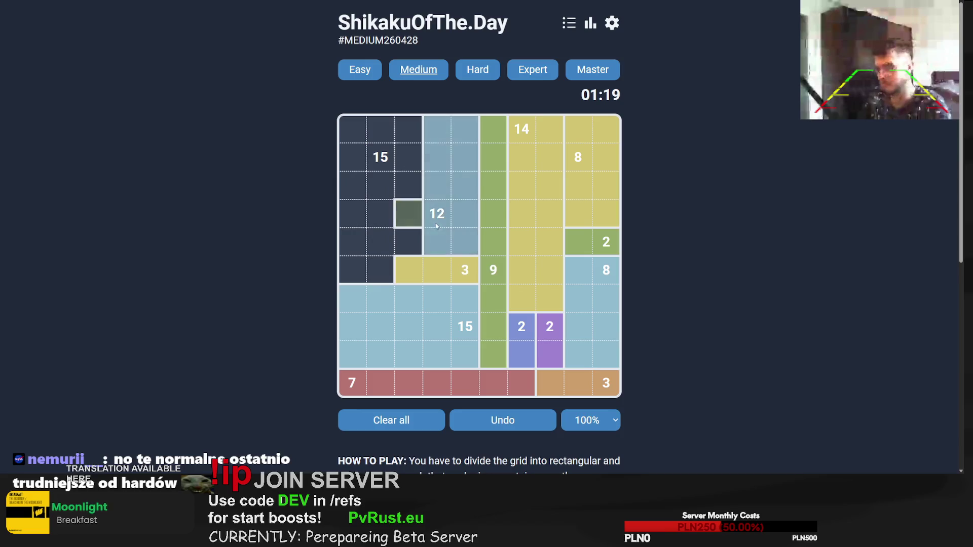
left_click(436, 223)
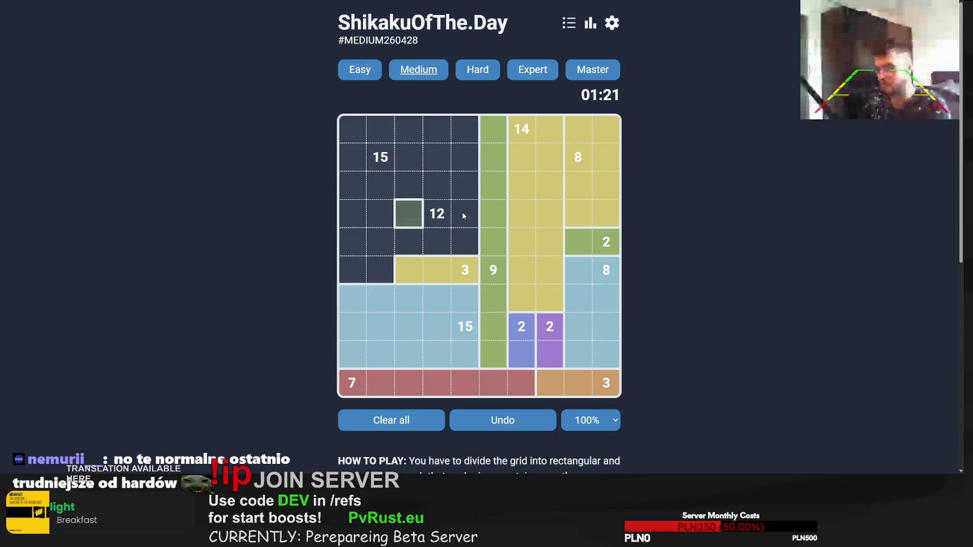
left_click_drag(462, 211, 465, 270)
left_click_drag(353, 130, 469, 190)
left_click_drag(353, 213, 436, 270)
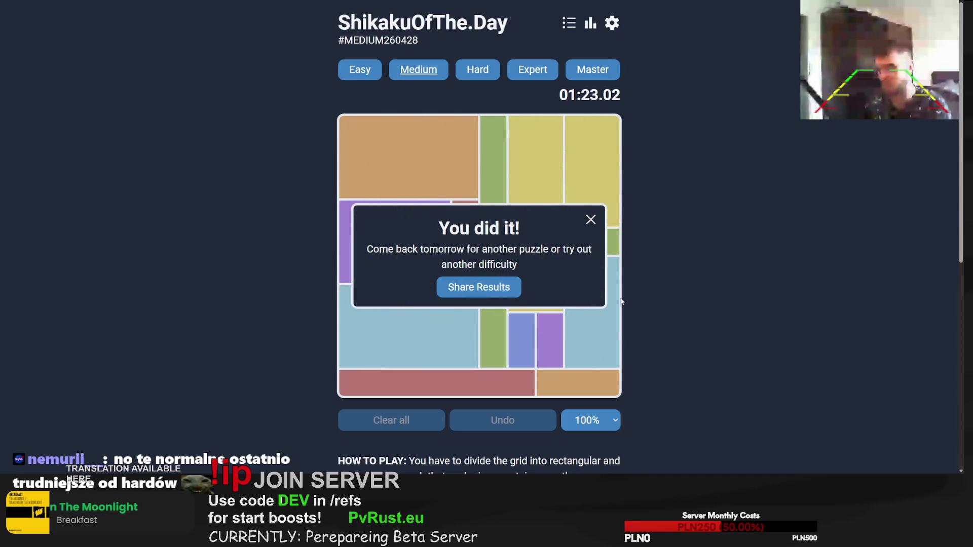
left_click(590, 220)
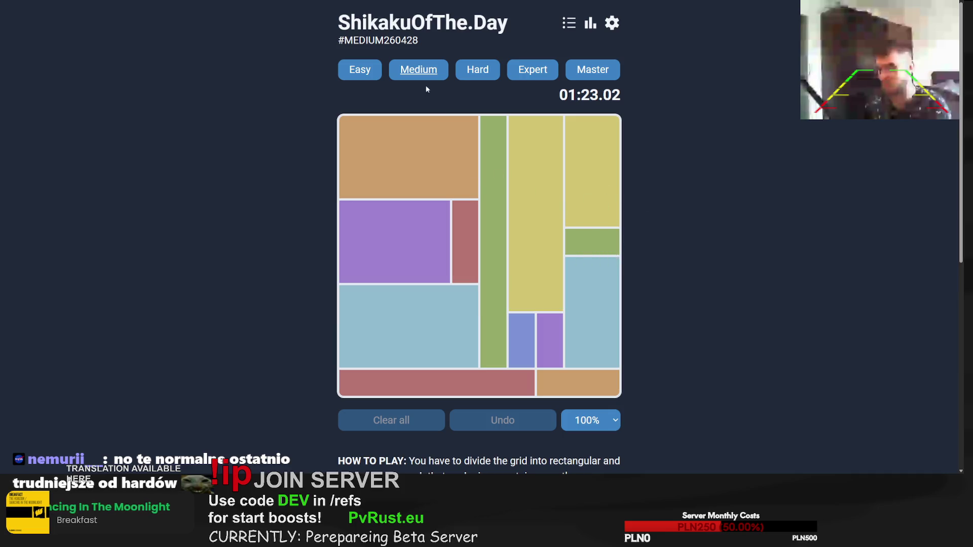
left_click(473, 70)
Step: Start the Hard puzzle and place the 6×4 block for the 28 and the 9 row beneath it
left_click(445, 241)
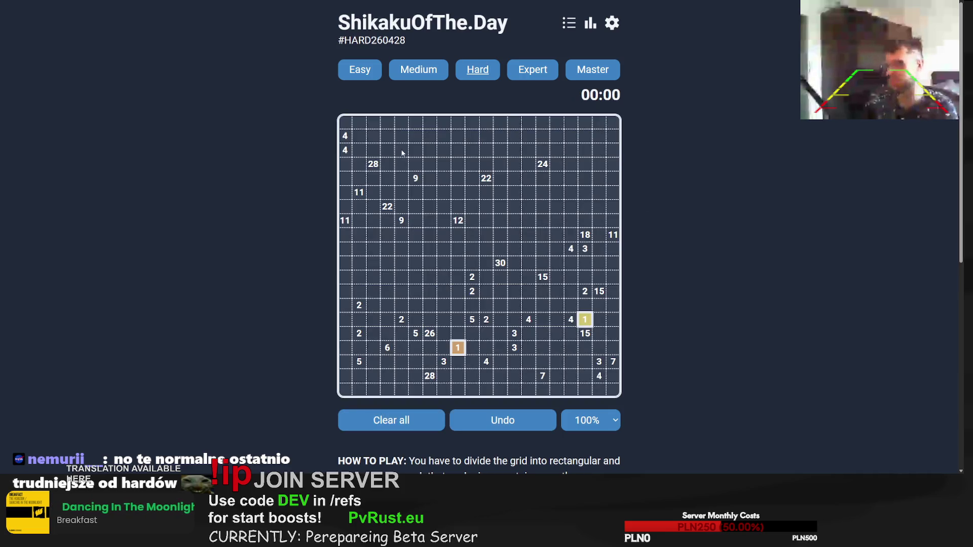
mouse_move(349, 122)
left_mouse_down()
mouse_move(360, 137)
mouse_move(375, 391)
mouse_move(403, 390)
mouse_move(406, 198)
left_mouse_up()
left_click_drag(374, 163, 456, 125)
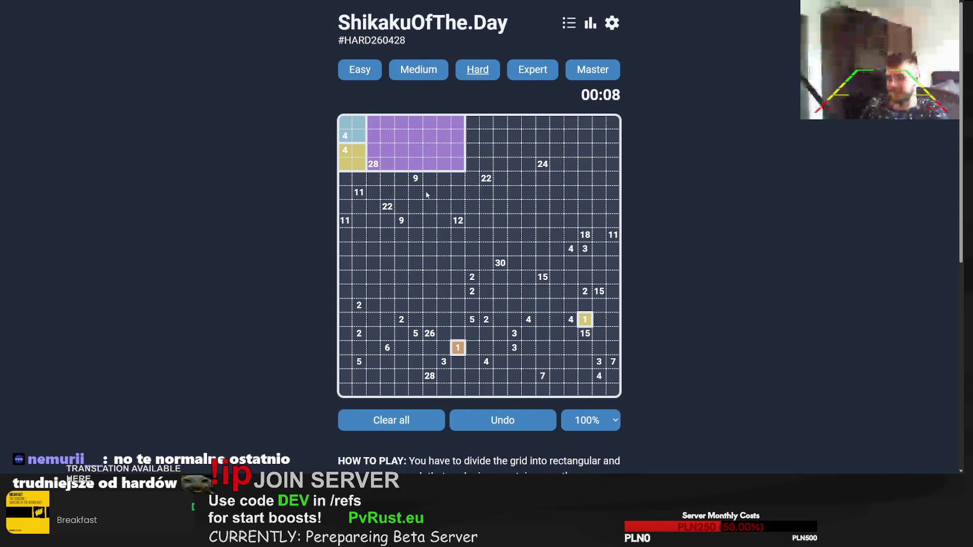
left_click_drag(346, 180, 458, 180)
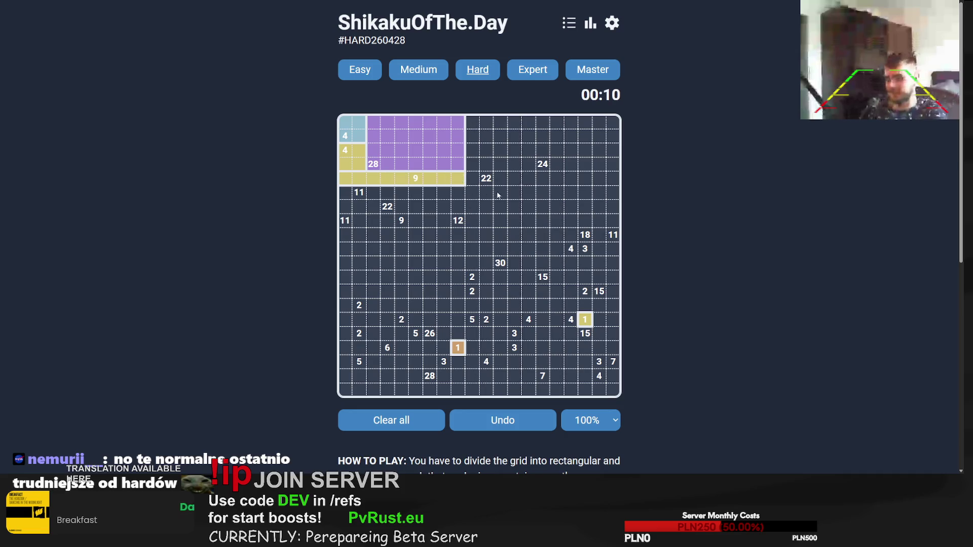
mouse_move(472, 122)
left_mouse_down()
mouse_move(501, 235)
mouse_move(499, 201)
mouse_move(512, 210)
mouse_move(526, 180)
mouse_move(488, 242)
mouse_move(485, 269)
left_mouse_up()
Step: Draw the 22 and 30 columns, the 24 block and the right 11 column, then remove the 24 rectangle
left_click_drag(514, 321, 501, 122)
mouse_move(529, 121)
left_mouse_down()
mouse_move(540, 225)
mouse_move(618, 165)
left_mouse_up()
left_click_drag(535, 124, 594, 165)
mouse_move(610, 124)
left_mouse_down()
mouse_move(614, 281)
mouse_move(615, 265)
left_mouse_up()
mouse_move(599, 181)
left_mouse_down()
mouse_move(527, 241)
mouse_move(555, 240)
mouse_move(525, 218)
mouse_move(524, 204)
mouse_move(527, 237)
mouse_move(529, 223)
mouse_move(582, 241)
mouse_move(537, 213)
mouse_move(579, 179)
left_mouse_up()
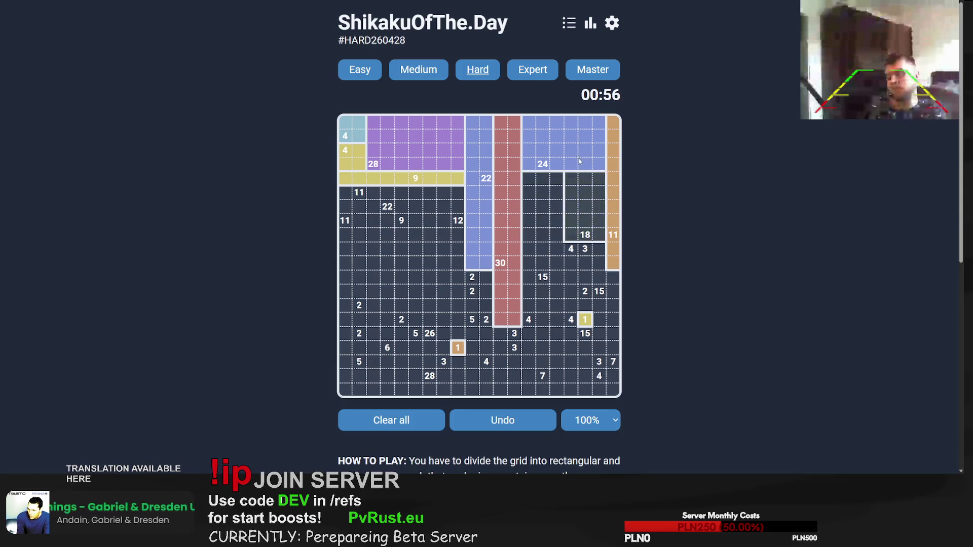
left_click(600, 124)
Step: Place the 18, 24 and 15 rectangles in the right-hand columns of the Hard grid
left_click_drag(600, 123, 585, 238)
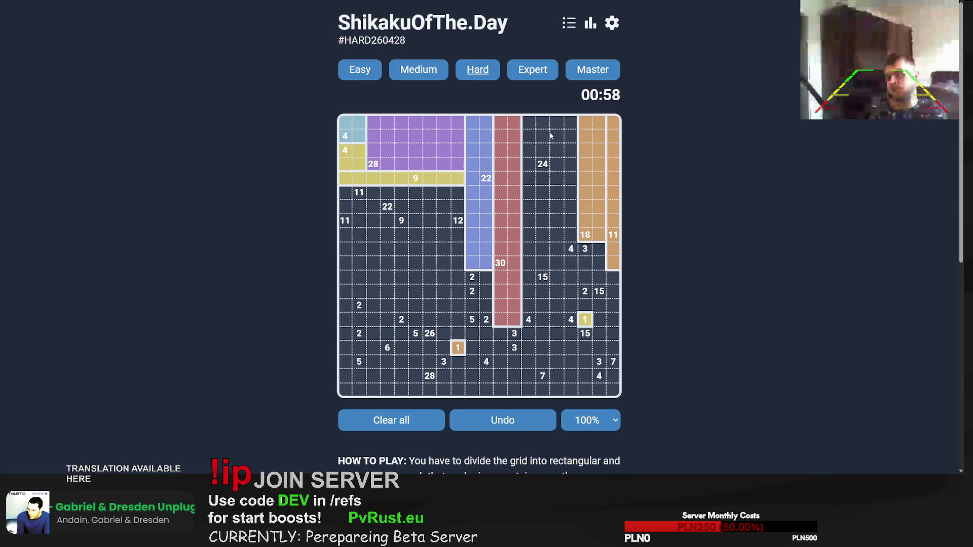
mouse_move(528, 121)
left_mouse_down()
mouse_move(571, 185)
mouse_move(571, 249)
mouse_move(589, 276)
mouse_move(599, 349)
mouse_move(611, 344)
left_mouse_up()
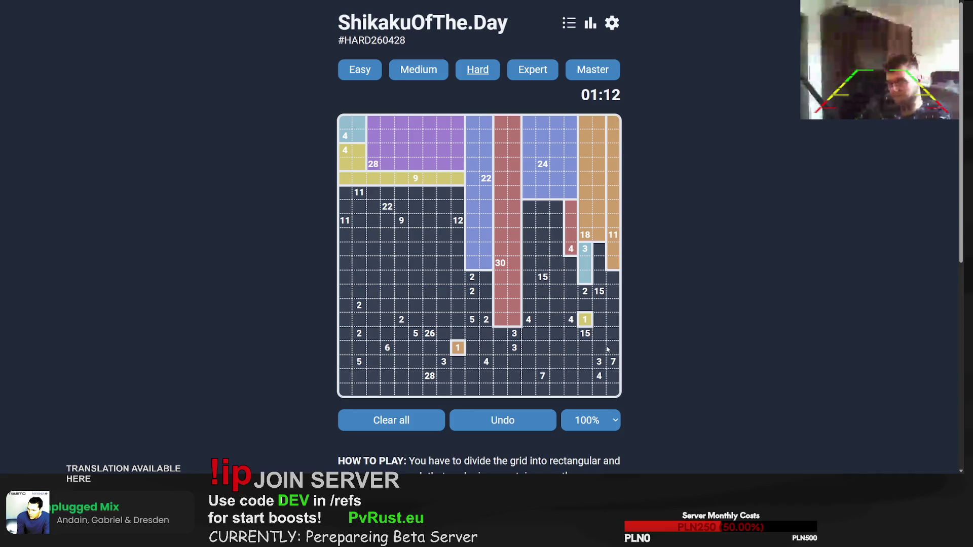
mouse_move(607, 349)
left_mouse_down()
mouse_move(616, 274)
mouse_move(615, 290)
left_mouse_up()
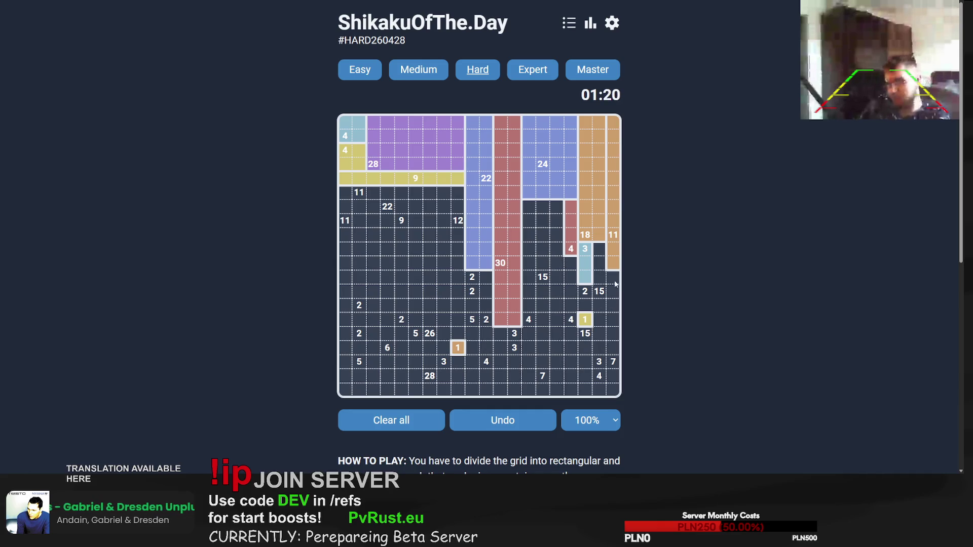
mouse_move(604, 350)
left_mouse_down()
mouse_move(600, 125)
mouse_move(599, 322)
left_mouse_up()
mouse_move(586, 123)
left_mouse_down()
mouse_move(577, 237)
mouse_move(571, 229)
left_mouse_up()
left_click_drag(562, 129, 530, 239)
mouse_move(557, 134)
left_mouse_down()
mouse_move(532, 213)
mouse_move(530, 193)
left_mouse_up()
mouse_move(558, 126)
left_mouse_down()
mouse_move(529, 224)
mouse_move(563, 309)
mouse_move(560, 297)
left_mouse_up()
mouse_move(571, 249)
left_mouse_down()
mouse_move(570, 298)
mouse_move(543, 305)
left_mouse_up()
Step: Enclose the 4s and 7, then lay the 28 strip along the bottom two rows and the 6 row above
mouse_move(613, 278)
left_mouse_down()
mouse_move(613, 391)
mouse_move(599, 334)
mouse_move(558, 392)
left_mouse_up()
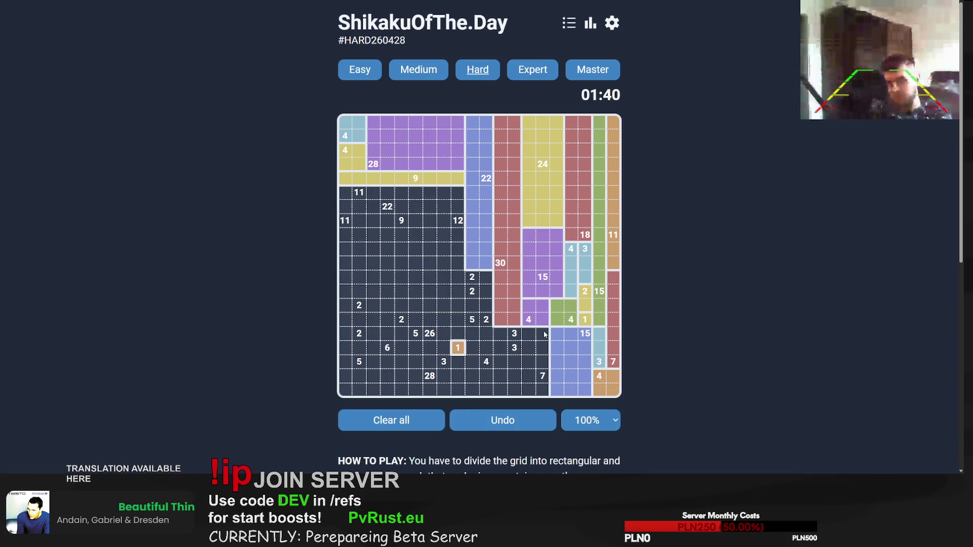
mouse_move(545, 334)
left_mouse_down()
mouse_move(528, 393)
mouse_move(545, 318)
mouse_move(541, 395)
left_mouse_up()
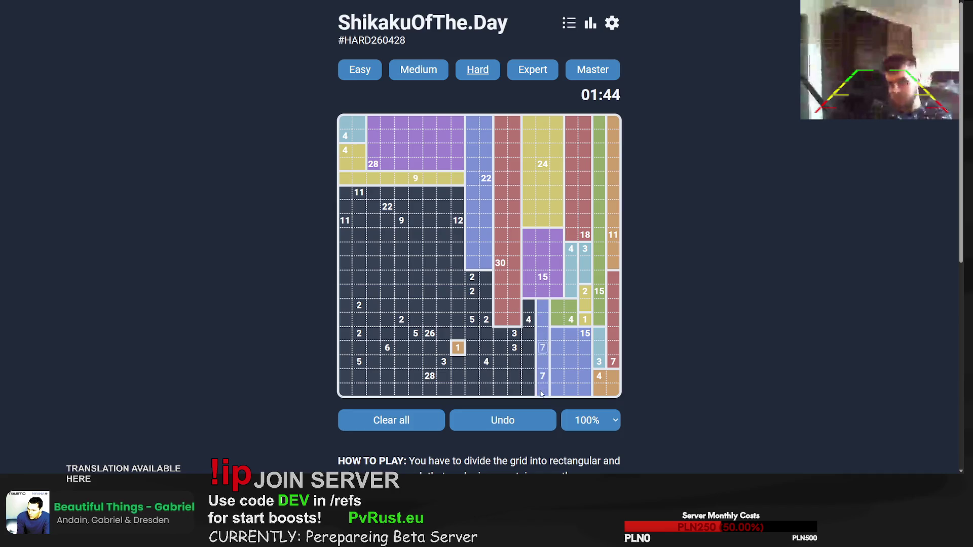
mouse_move(530, 309)
left_mouse_down()
mouse_move(528, 349)
mouse_move(502, 335)
mouse_move(481, 352)
mouse_move(527, 363)
left_mouse_up()
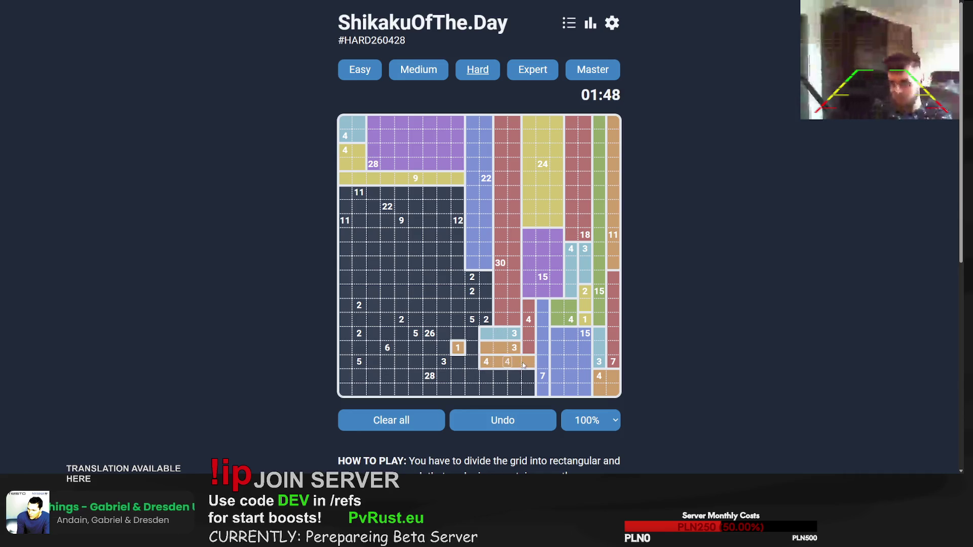
left_click_drag(344, 376, 532, 394)
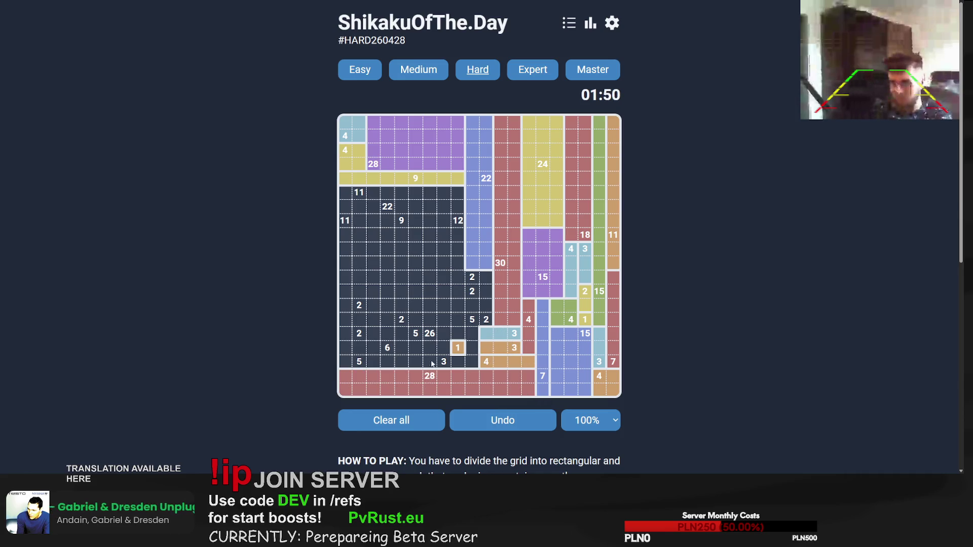
left_click_drag(343, 364, 416, 367)
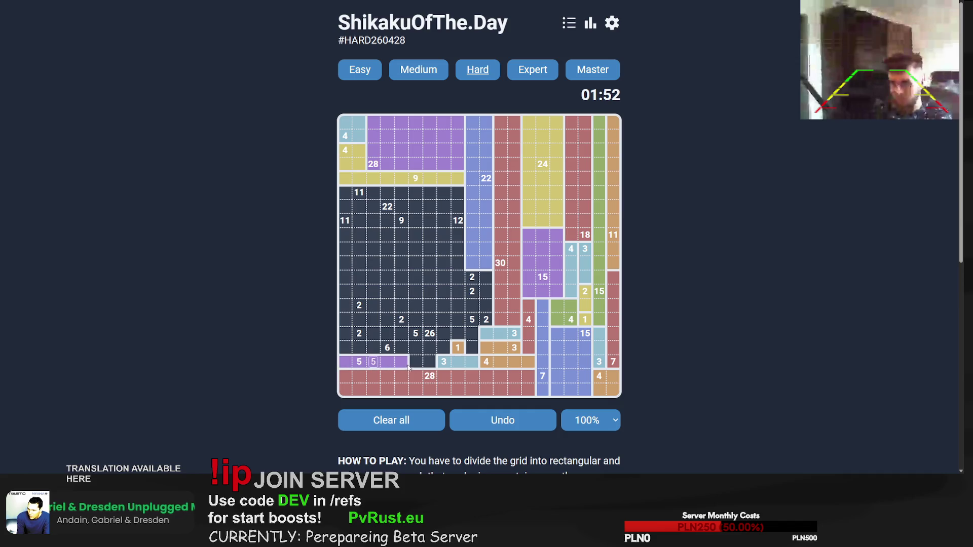
mouse_move(357, 338)
left_mouse_down()
mouse_move(346, 334)
mouse_move(414, 353)
left_mouse_up()
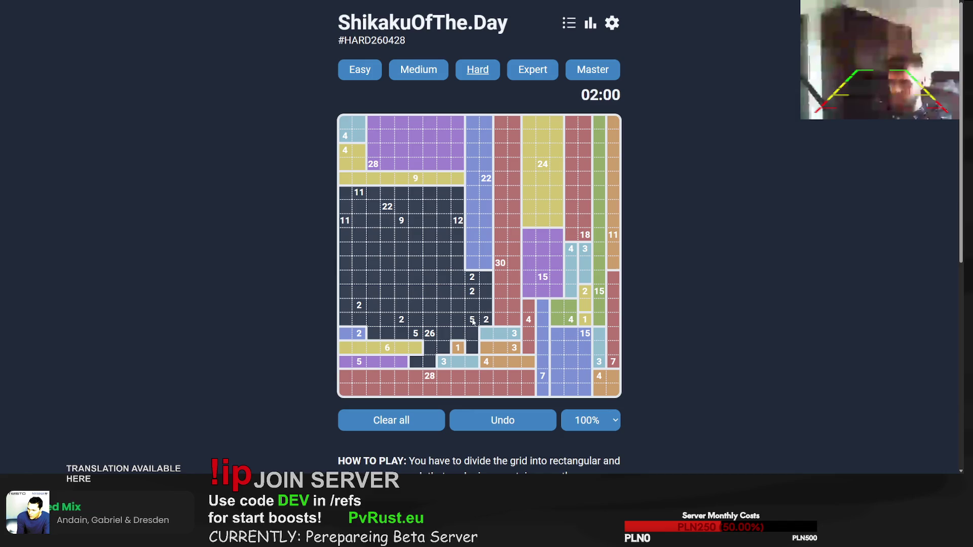
Step: Box the 5 and 2 clues, delete the wrong 5, 6 and 2 rectangles, and draw the left 11 column
mouse_move(472, 320)
left_mouse_down()
mouse_move(413, 320)
mouse_move(485, 314)
mouse_move(486, 306)
left_mouse_up()
left_click_drag(472, 290, 486, 293)
mouse_move(472, 278)
left_mouse_down()
mouse_move(486, 281)
mouse_move(469, 362)
mouse_move(420, 366)
left_mouse_up()
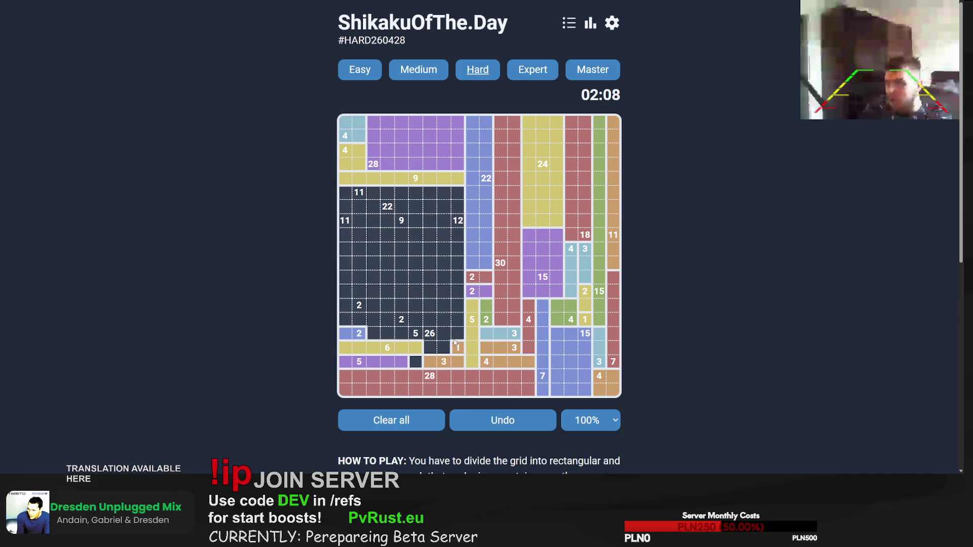
left_click(391, 363)
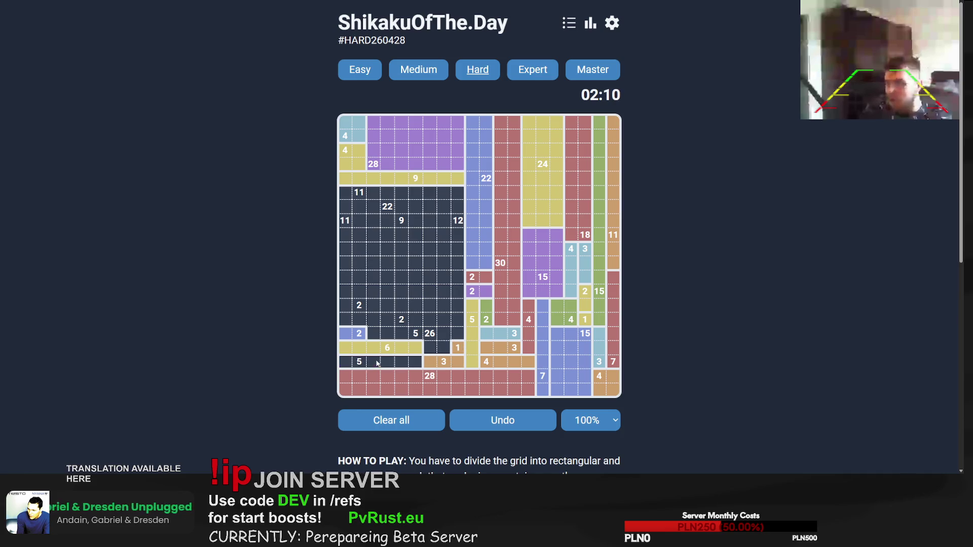
left_click(351, 350)
left_click(352, 334)
mouse_move(346, 192)
left_mouse_down()
mouse_move(346, 362)
mouse_move(349, 336)
left_mouse_up()
left_click_drag(346, 222, 341, 366)
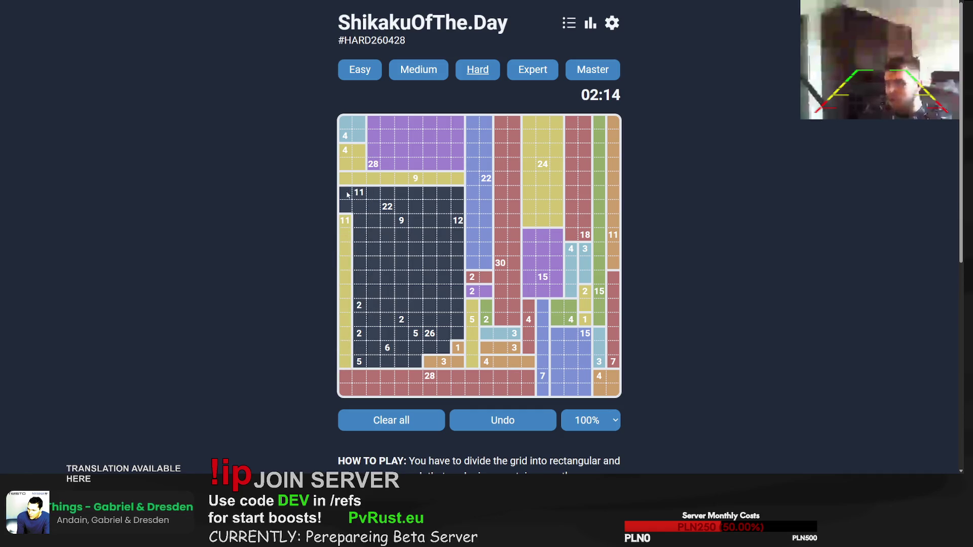
mouse_move(347, 195)
left_mouse_down()
mouse_move(459, 194)
mouse_move(399, 206)
left_mouse_up()
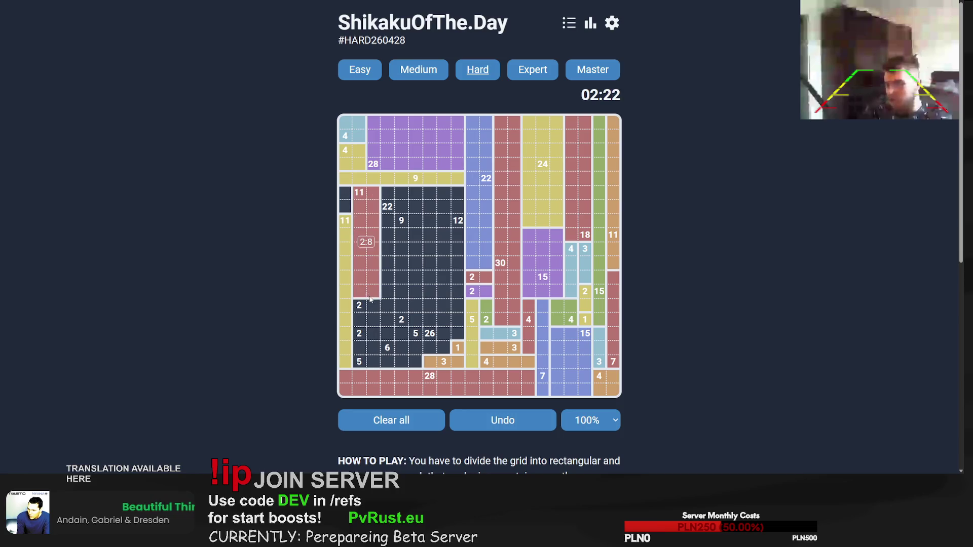
Step: Clear the top-left boxes and draw the 4, the two-column 22 and the 9 rectangles
left_click_drag(359, 148, 358, 293)
left_click(344, 154)
mouse_move(344, 155)
left_mouse_down()
mouse_move(344, 192)
mouse_move(440, 187)
mouse_move(418, 180)
mouse_move(416, 289)
left_mouse_up()
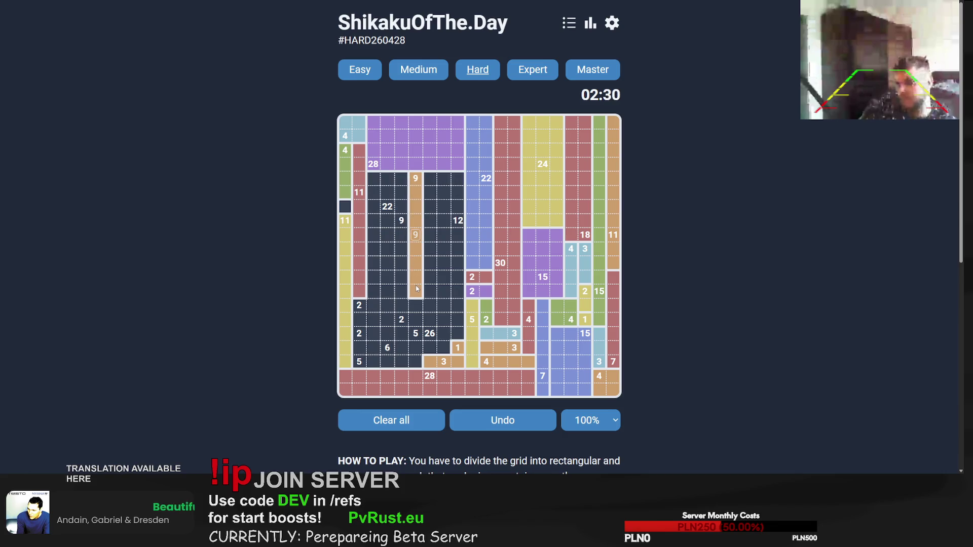
left_click_drag(375, 186, 388, 324)
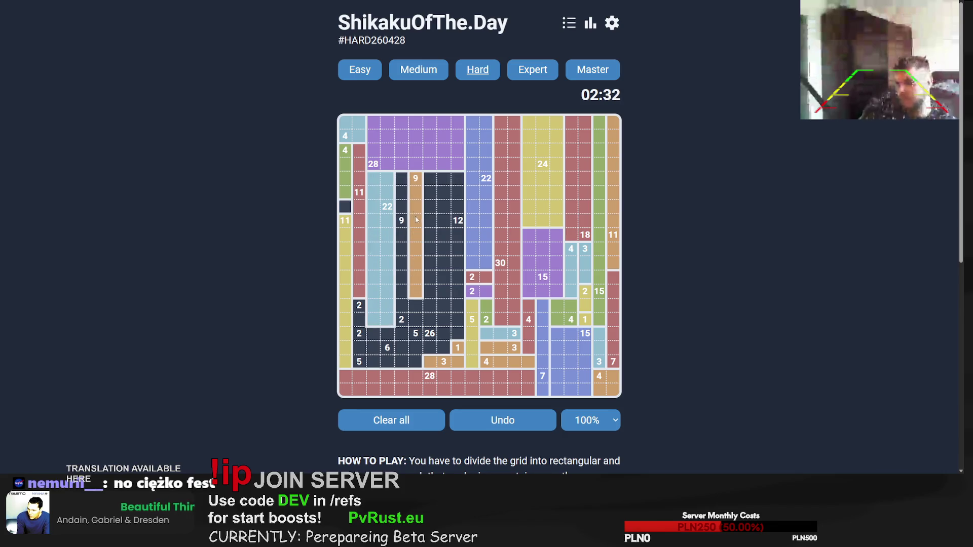
left_click_drag(402, 178, 400, 297)
Step: Place the 2×13 block for the 26, the 2×12 column for the 12, the 2 and 5 boxes, and the 11 column
left_click_drag(435, 183, 459, 251)
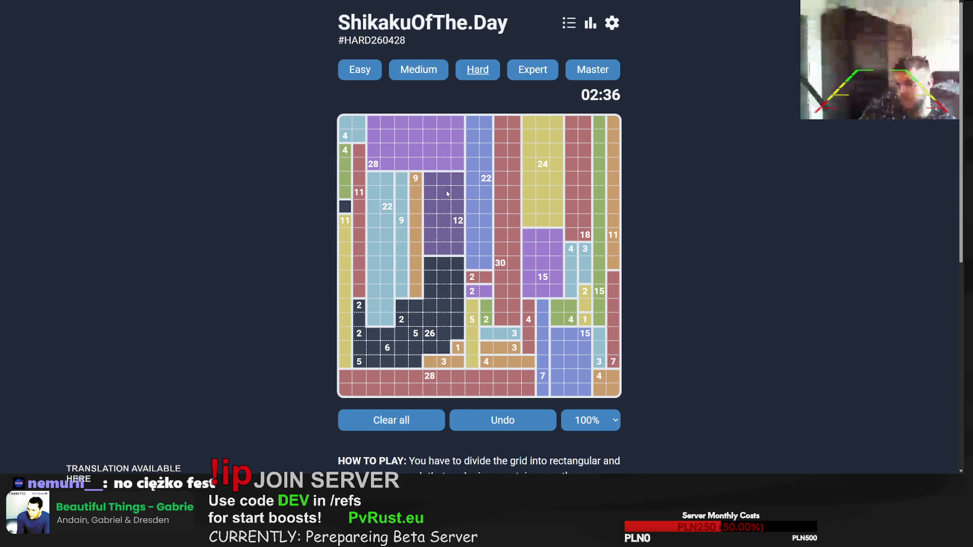
left_click_drag(429, 185, 447, 350)
mouse_move(458, 177)
left_mouse_down()
mouse_move(450, 330)
mouse_move(458, 332)
left_mouse_up()
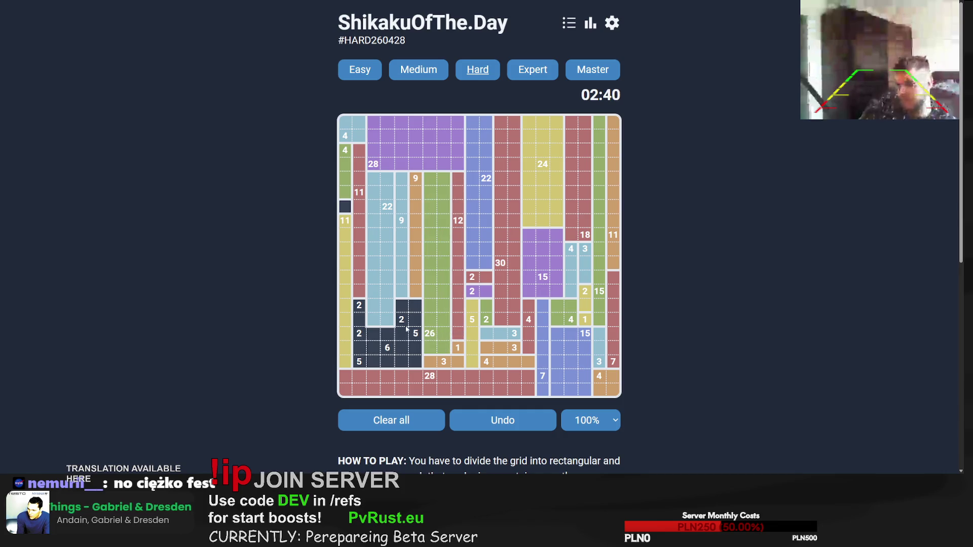
mouse_move(401, 316)
left_mouse_down()
mouse_move(402, 305)
mouse_move(415, 359)
mouse_move(401, 362)
left_mouse_up()
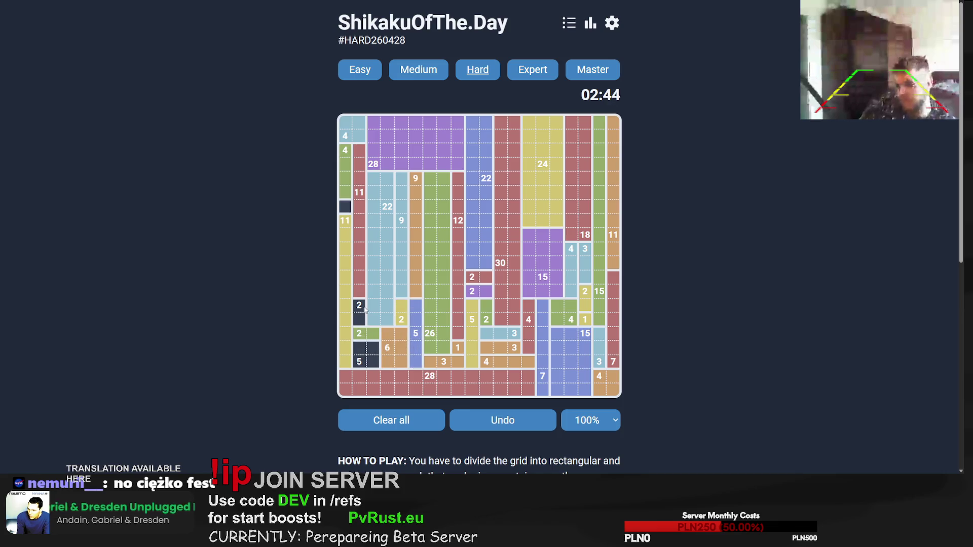
left_click_drag(361, 316, 361, 303)
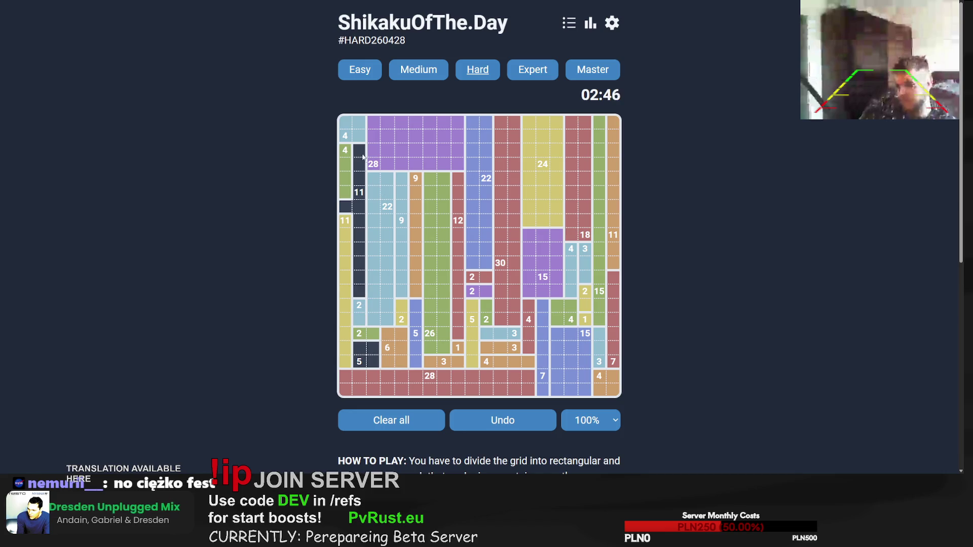
mouse_move(363, 158)
left_mouse_down()
mouse_move(359, 304)
mouse_move(359, 293)
left_mouse_up()
Step: Fill the lower 11 column, the 5 row and the 6 block to finish in 02:59.03, then close the popup
left_click_drag(345, 205, 349, 348)
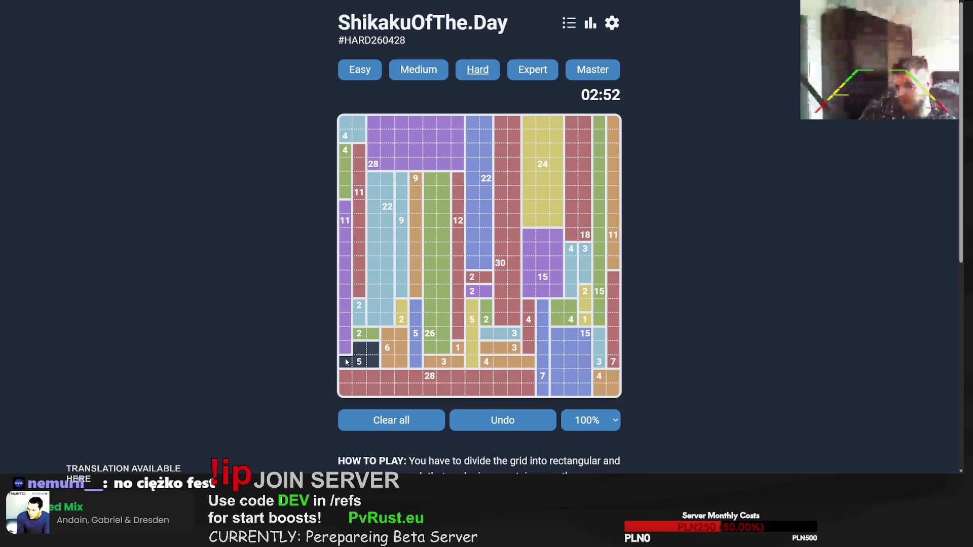
left_click_drag(348, 362, 400, 362)
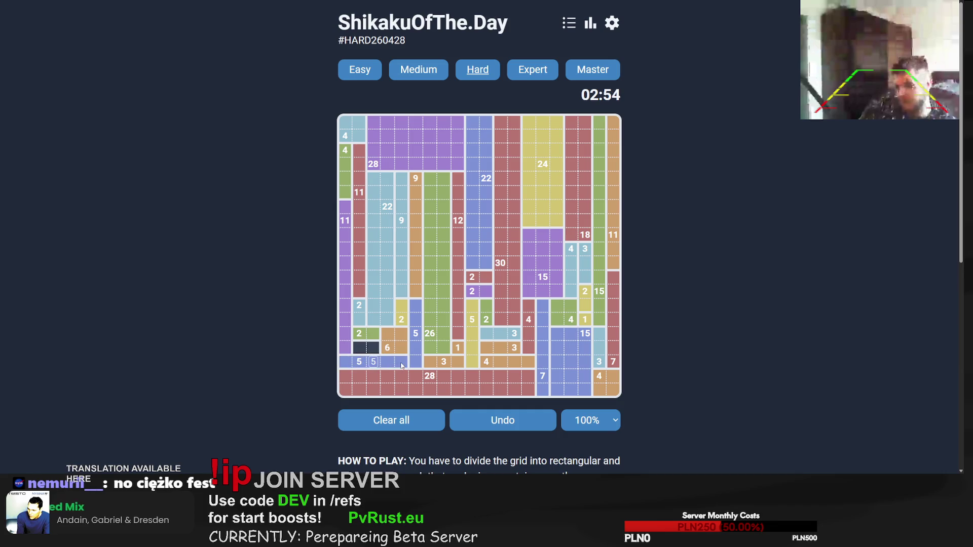
left_click_drag(361, 335, 396, 355)
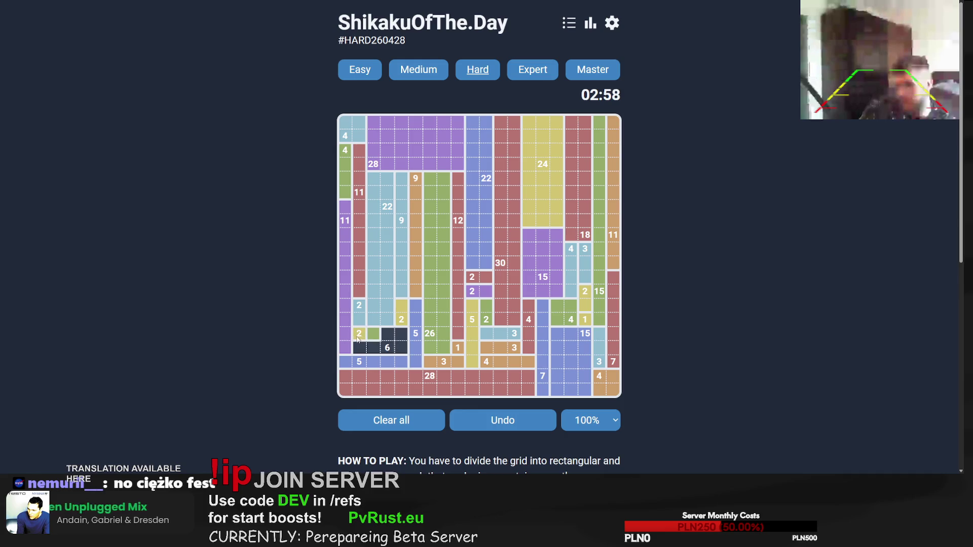
mouse_move(357, 340)
left_mouse_down()
mouse_move(358, 350)
mouse_move(406, 353)
left_mouse_up()
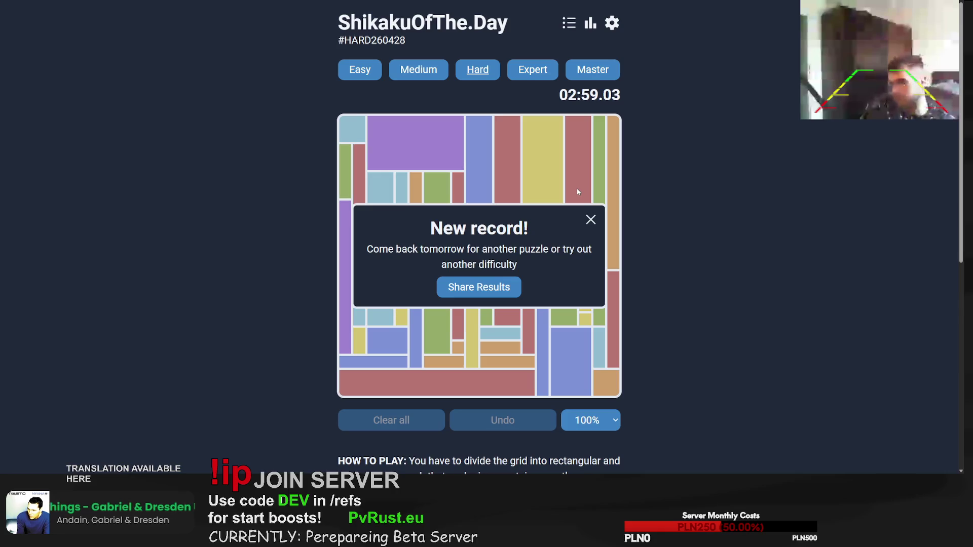
left_click(591, 219)
Step: Start the Expert puzzle, lay the 58 rectangle across the top row and add blocks near the 42 and 13
left_click(514, 76)
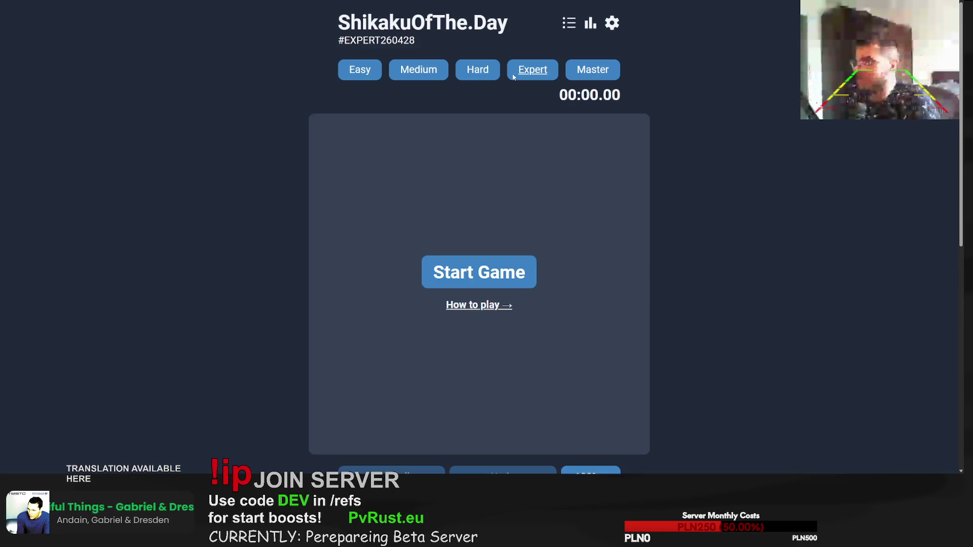
left_click(466, 277)
mouse_move(316, 124)
left_mouse_down()
mouse_move(318, 193)
mouse_move(355, 169)
mouse_move(333, 163)
left_mouse_up()
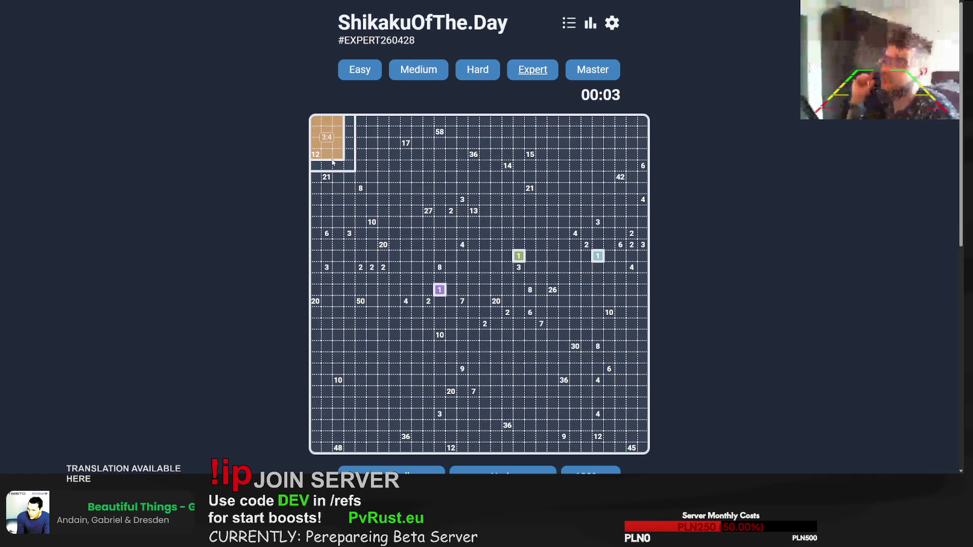
left_click(333, 162)
mouse_move(315, 121)
left_mouse_down()
mouse_move(543, 140)
mouse_move(644, 133)
mouse_move(630, 135)
mouse_move(644, 178)
left_mouse_up()
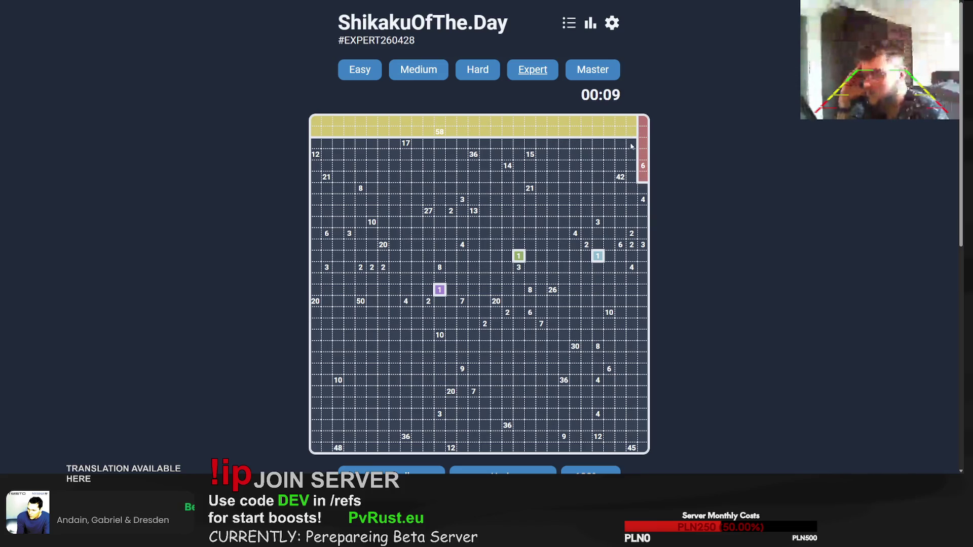
mouse_move(633, 143)
left_mouse_down()
mouse_move(606, 225)
mouse_move(620, 173)
mouse_move(596, 222)
mouse_move(583, 218)
mouse_move(597, 218)
mouse_move(598, 204)
mouse_move(556, 203)
mouse_move(593, 196)
mouse_move(623, 155)
mouse_move(567, 203)
left_mouse_up()
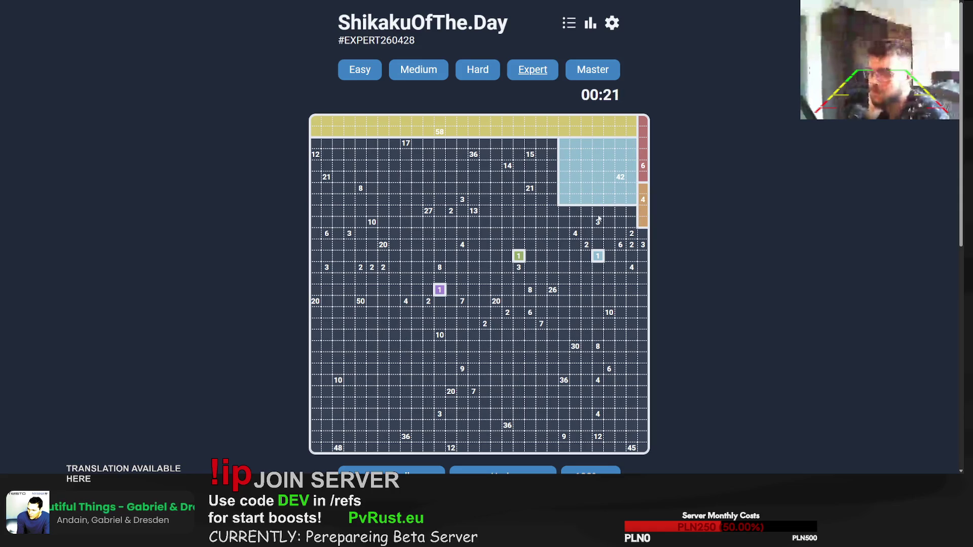
mouse_move(473, 211)
left_mouse_down()
mouse_move(578, 224)
mouse_move(631, 210)
mouse_move(583, 211)
left_mouse_up()
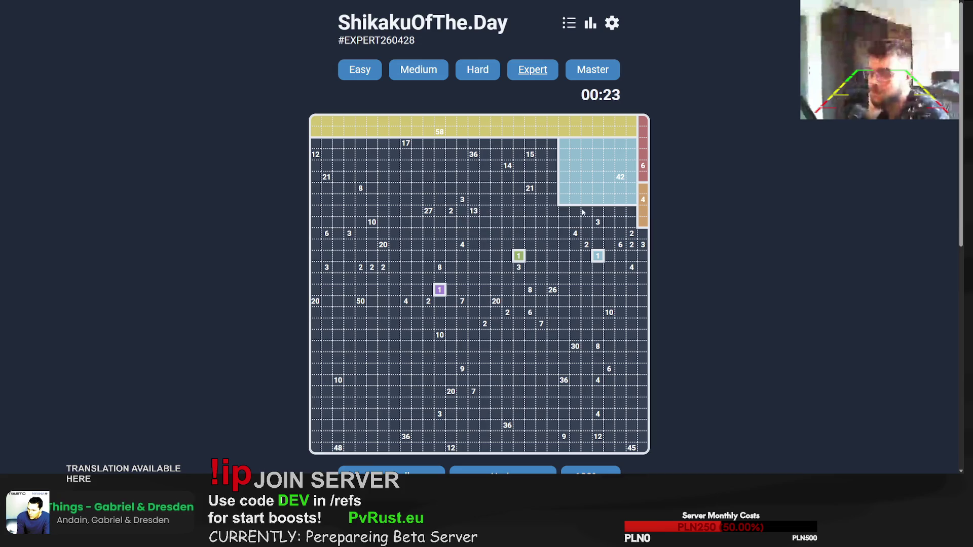
Step: Remove a misplaced 13 rectangle, then box the 48 corner block and the 10 above it
mouse_move(472, 212)
left_mouse_down()
mouse_move(611, 215)
mouse_move(620, 267)
mouse_move(632, 213)
left_mouse_up()
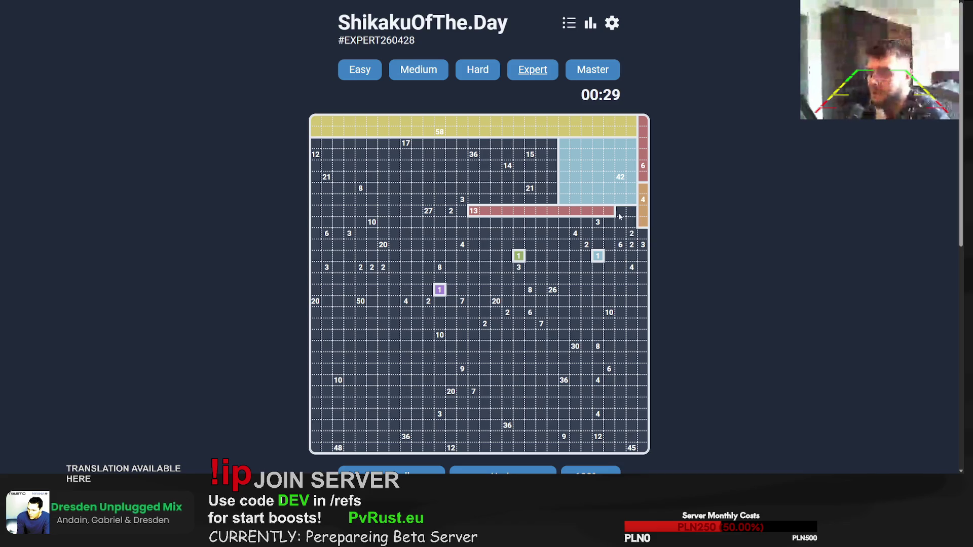
left_click(612, 215)
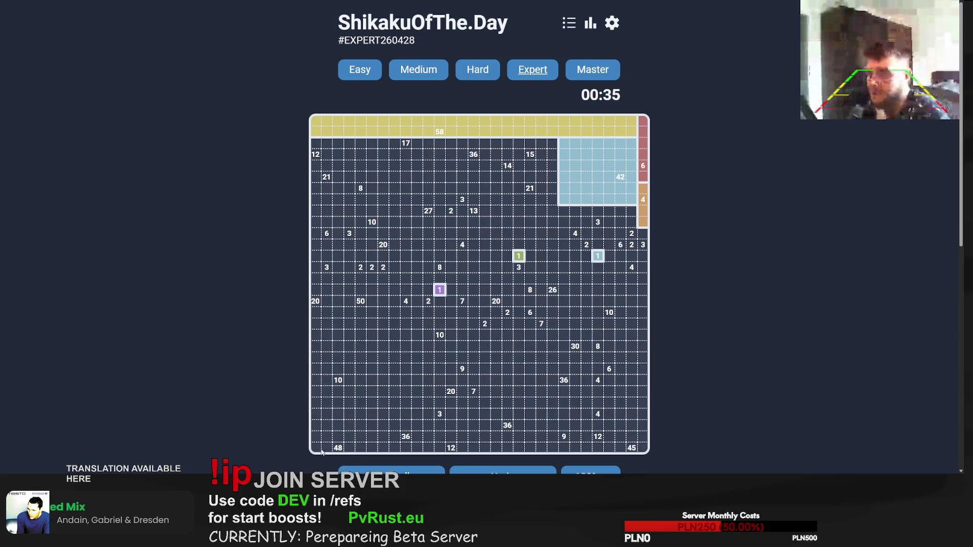
mouse_move(322, 452)
left_mouse_down()
mouse_move(368, 397)
mouse_move(394, 397)
left_mouse_up()
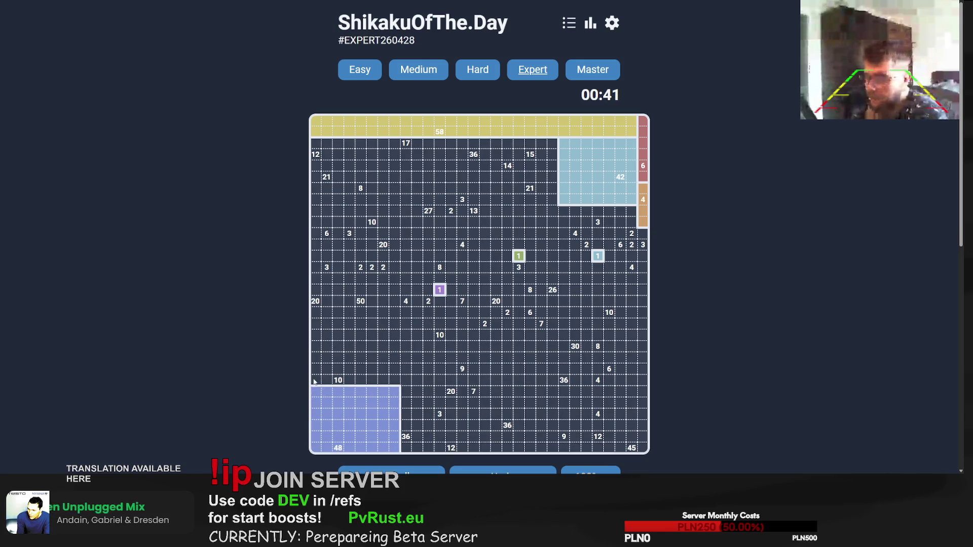
mouse_move(314, 382)
left_mouse_down()
mouse_move(345, 358)
mouse_move(361, 369)
left_mouse_up()
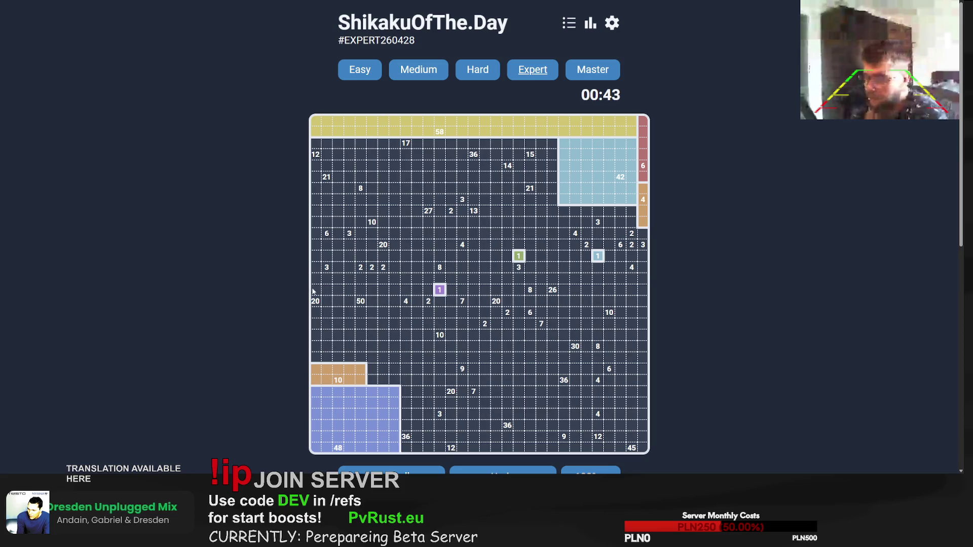
Step: Add the left-edge 20 column, the 50 rectangle, the tall 36 column and the bottom 12 row
mouse_move(318, 290)
left_mouse_down()
mouse_move(332, 361)
mouse_move(355, 360)
mouse_move(330, 358)
mouse_move(330, 381)
mouse_move(354, 308)
mouse_move(354, 331)
left_mouse_up()
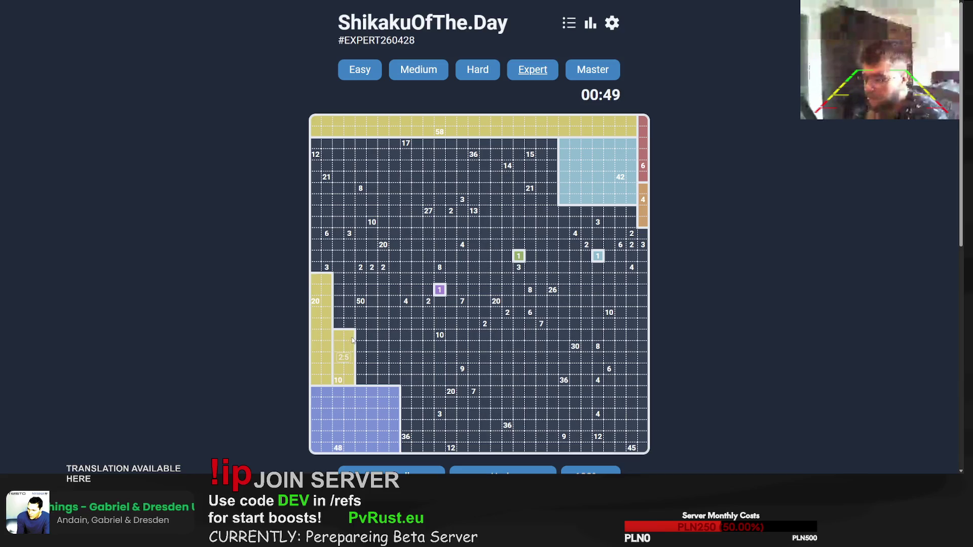
mouse_move(339, 278)
left_mouse_down()
mouse_move(397, 319)
mouse_move(398, 365)
mouse_move(398, 342)
mouse_move(398, 362)
mouse_move(335, 284)
mouse_move(393, 381)
mouse_move(337, 265)
left_mouse_up()
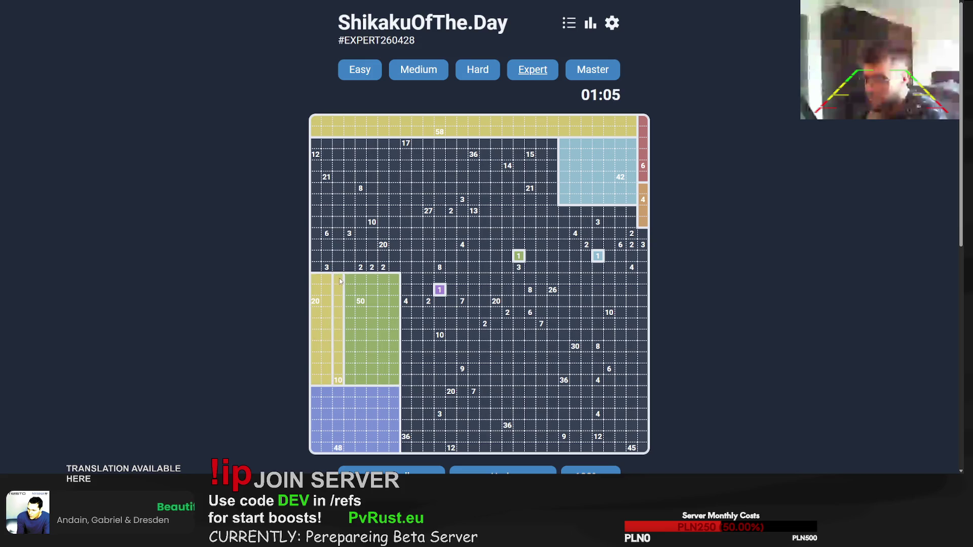
mouse_move(408, 448)
left_mouse_down()
mouse_move(429, 361)
mouse_move(426, 329)
mouse_move(412, 313)
mouse_move(448, 394)
mouse_move(440, 406)
left_mouse_up()
left_click_drag(465, 455, 568, 454)
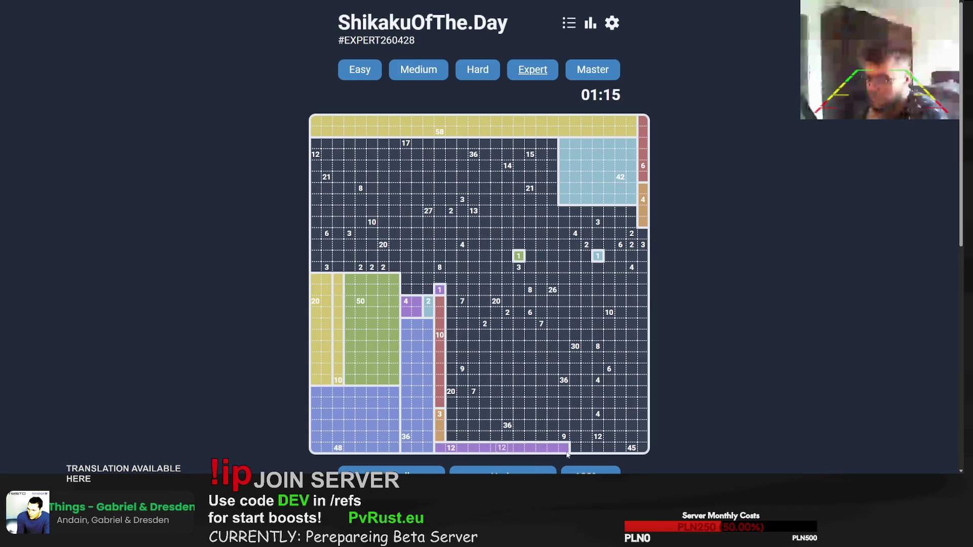
Step: Draw the long 20 column beside the red 10 bar and the 7 bar along its row
mouse_move(453, 394)
left_mouse_down()
mouse_move(464, 437)
mouse_move(456, 388)
left_mouse_up()
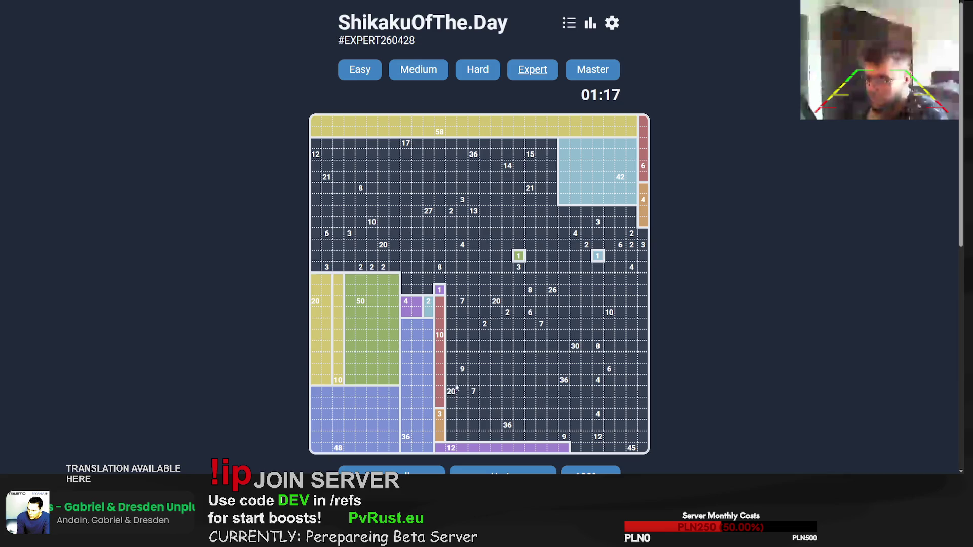
left_click_drag(451, 437, 453, 222)
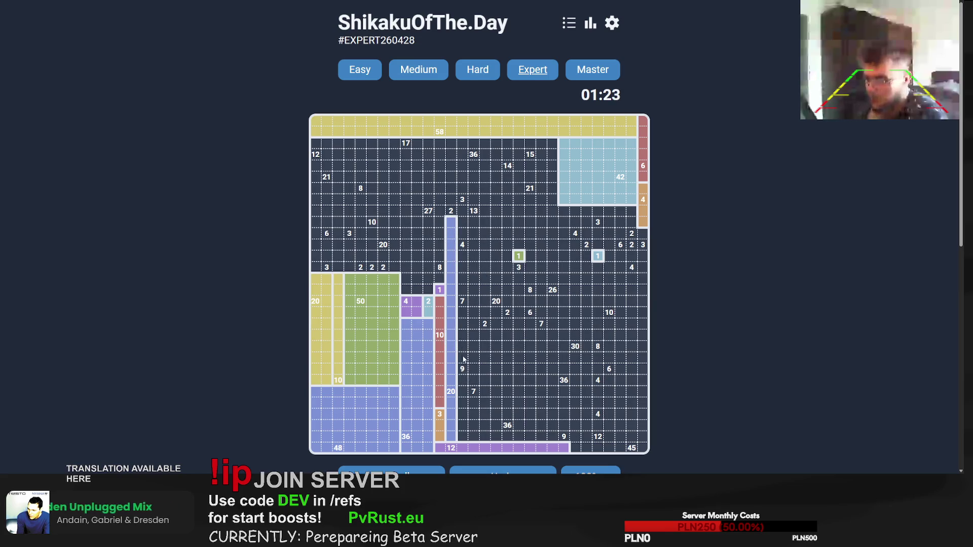
mouse_move(463, 347)
left_mouse_down()
mouse_move(485, 380)
mouse_move(466, 394)
mouse_move(532, 397)
left_mouse_up()
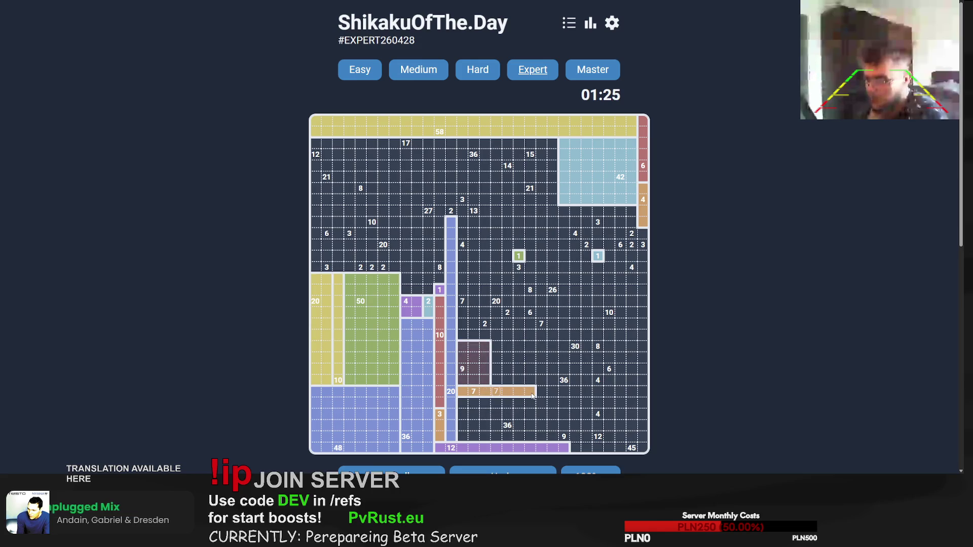
mouse_move(462, 381)
left_mouse_down()
mouse_move(489, 355)
mouse_move(522, 372)
mouse_move(585, 382)
left_mouse_up()
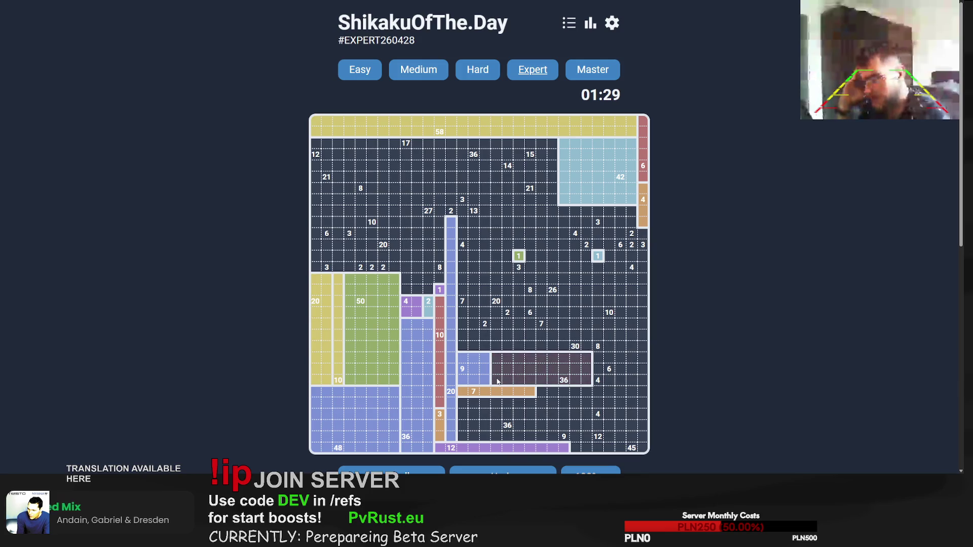
Step: Fit a block for the 36 clue, deleting misfits over the 36 and 9, and box the bottom-right 45
mouse_move(586, 382)
left_mouse_down()
mouse_move(481, 363)
mouse_move(588, 383)
left_mouse_up()
left_click_drag(537, 354, 590, 427)
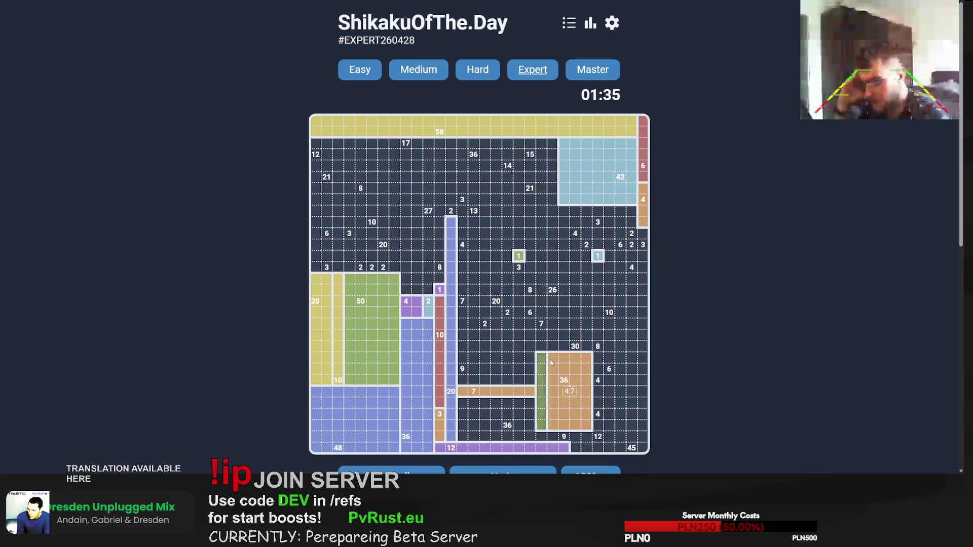
mouse_move(543, 364)
left_mouse_down()
mouse_move(588, 423)
mouse_move(579, 413)
mouse_move(586, 408)
mouse_move(586, 425)
left_mouse_up()
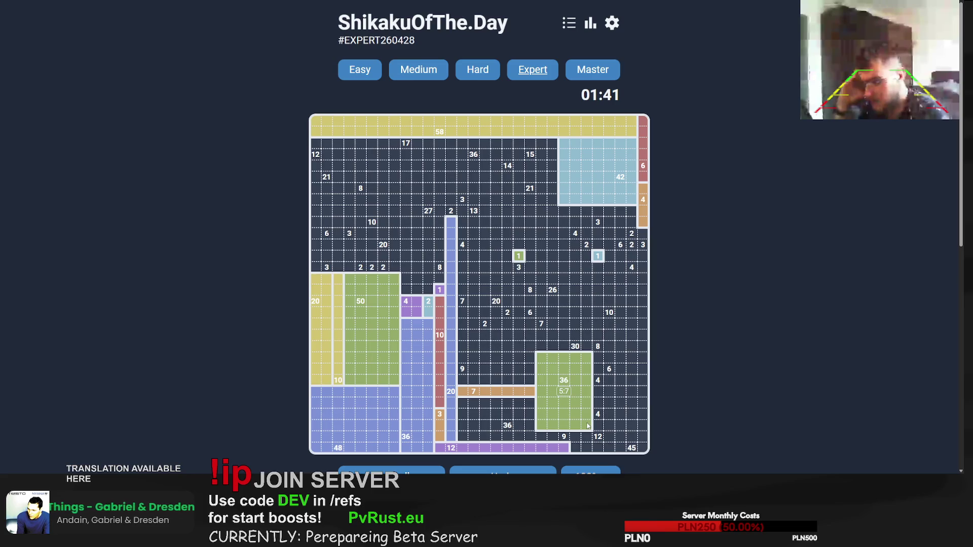
left_click(568, 396)
mouse_move(464, 405)
left_mouse_down()
mouse_move(535, 440)
mouse_move(523, 440)
mouse_move(538, 440)
mouse_move(463, 408)
mouse_move(553, 438)
mouse_move(587, 413)
left_mouse_up()
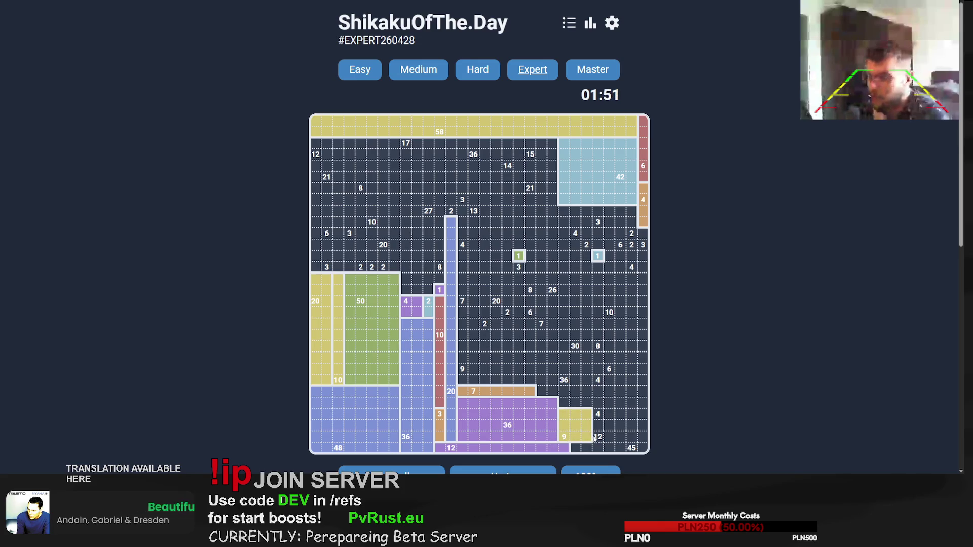
left_click(566, 438)
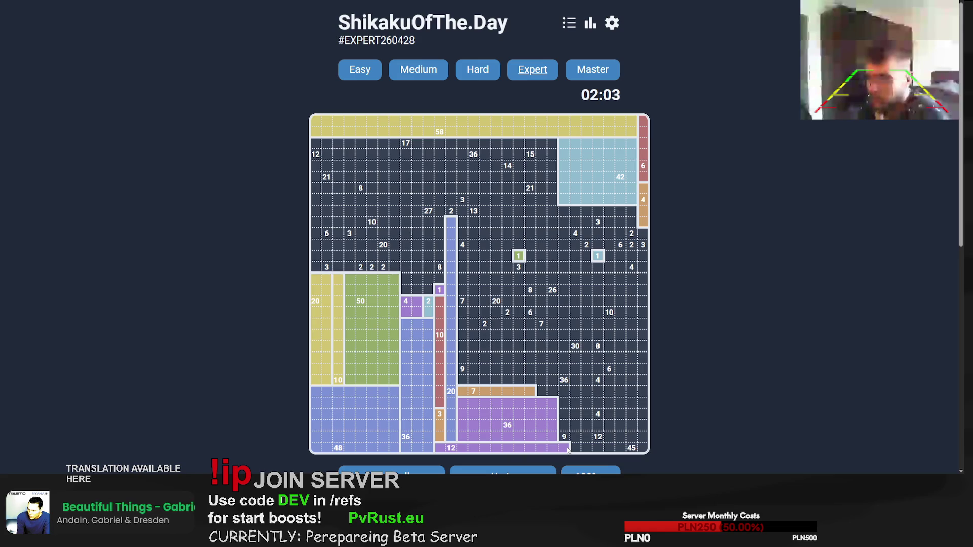
left_click_drag(632, 451, 606, 377)
Step: Redraw the 45 rectangle as a tall column, then add the 12 and vertical 9 rectangles
left_click_drag(618, 447, 647, 294)
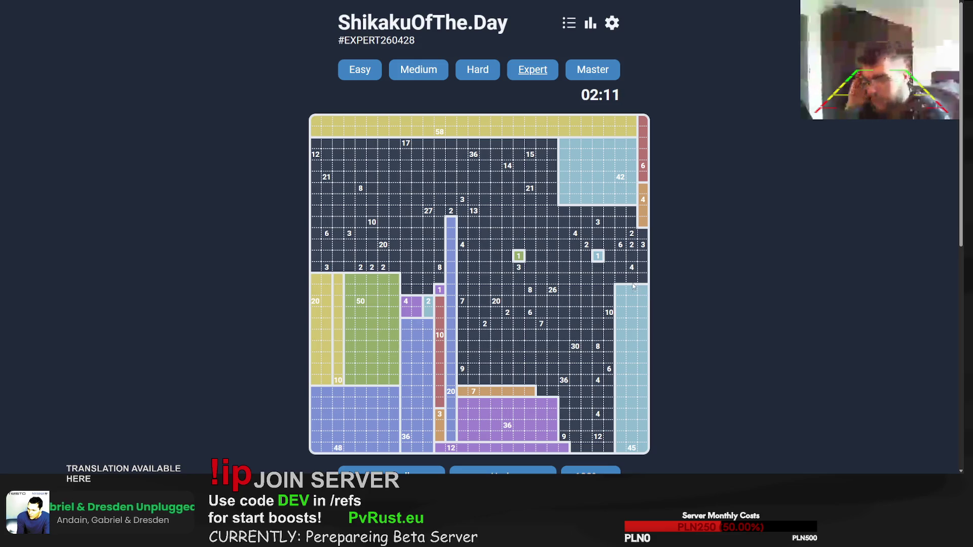
mouse_move(608, 448)
left_mouse_down()
mouse_move(576, 431)
mouse_move(566, 400)
left_mouse_up()
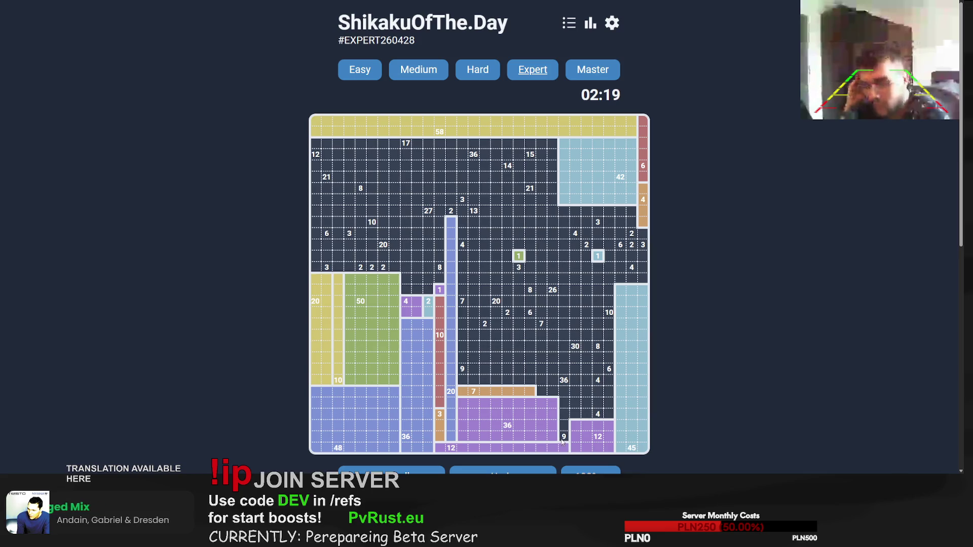
left_click_drag(548, 435, 473, 439)
left_click_drag(462, 369, 463, 413)
left_click_drag(462, 346, 461, 435)
Step: Place the 7 row, the green 7 column and the 36 block around the right 36 clue
left_click_drag(474, 392, 549, 393)
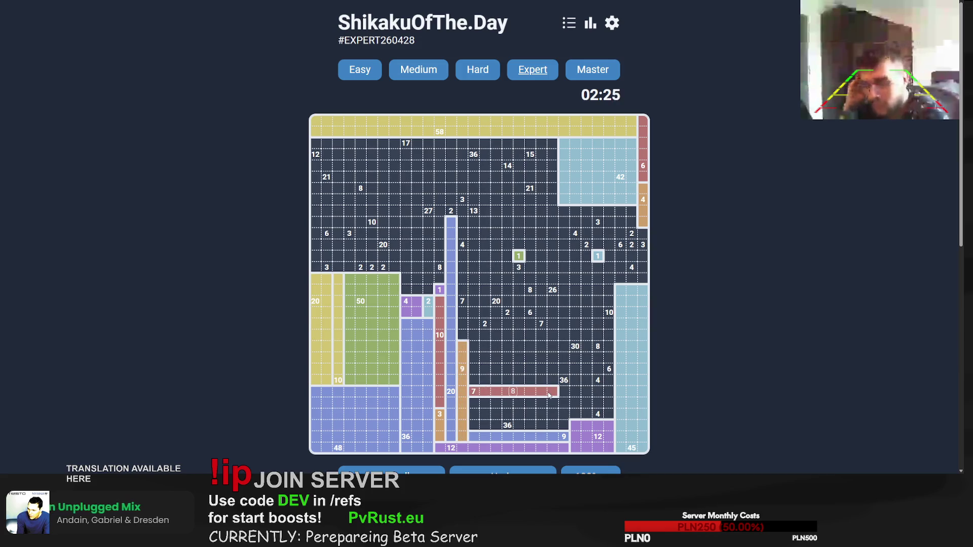
left_click_drag(475, 405, 568, 426)
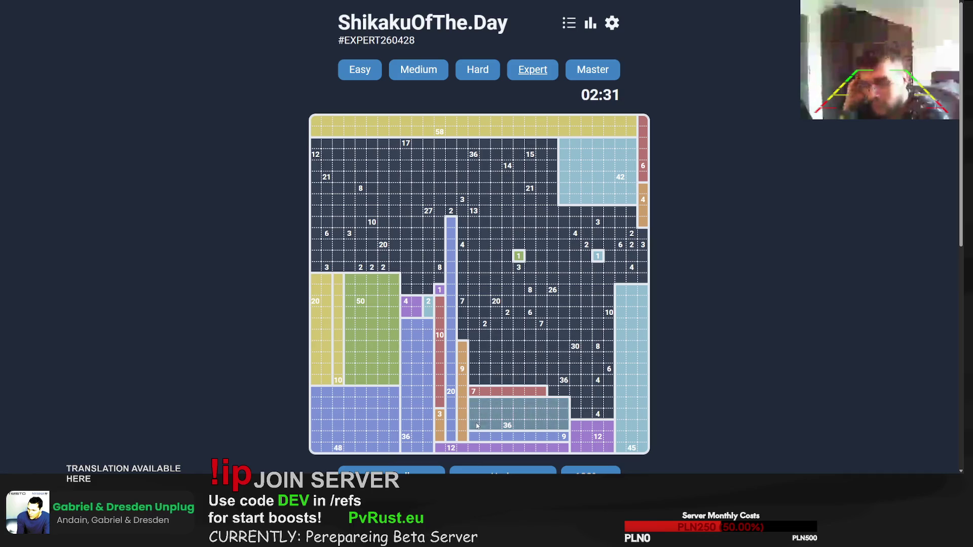
left_click_drag(473, 392, 472, 330)
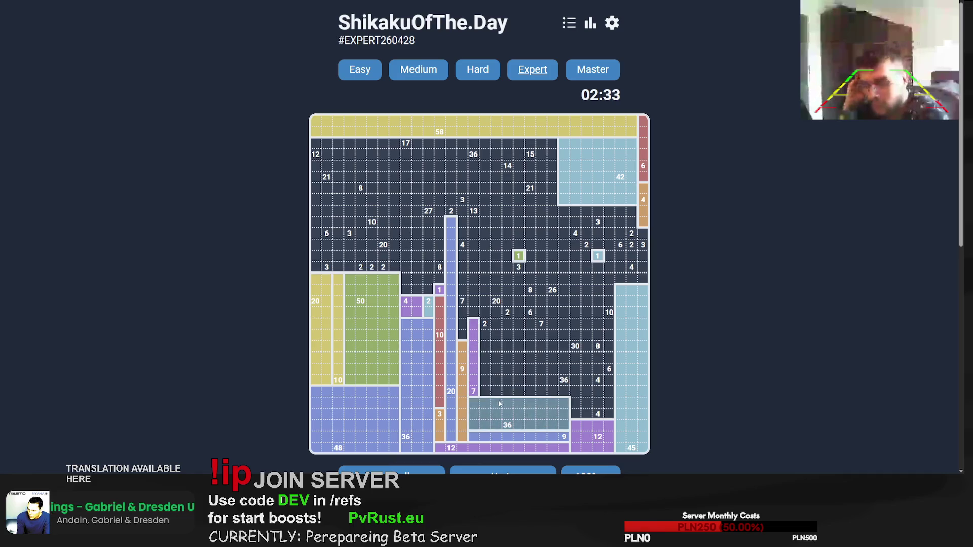
left_click_drag(474, 426, 472, 363)
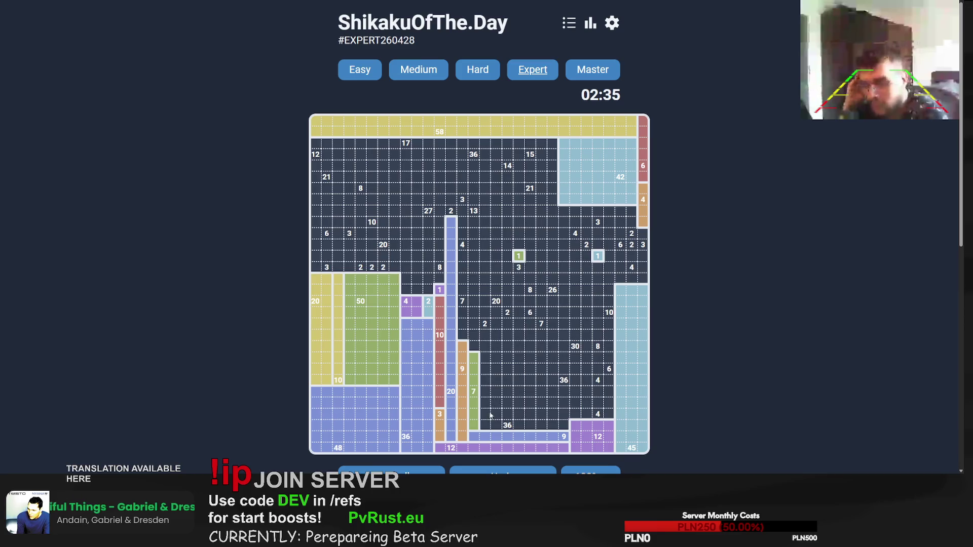
mouse_move(490, 428)
left_mouse_down()
mouse_move(555, 367)
mouse_move(519, 388)
mouse_move(544, 346)
mouse_move(543, 335)
mouse_move(530, 337)
mouse_move(498, 416)
mouse_move(533, 332)
mouse_move(522, 339)
mouse_move(555, 396)
mouse_move(531, 428)
left_mouse_up()
left_click_drag(527, 333, 567, 428)
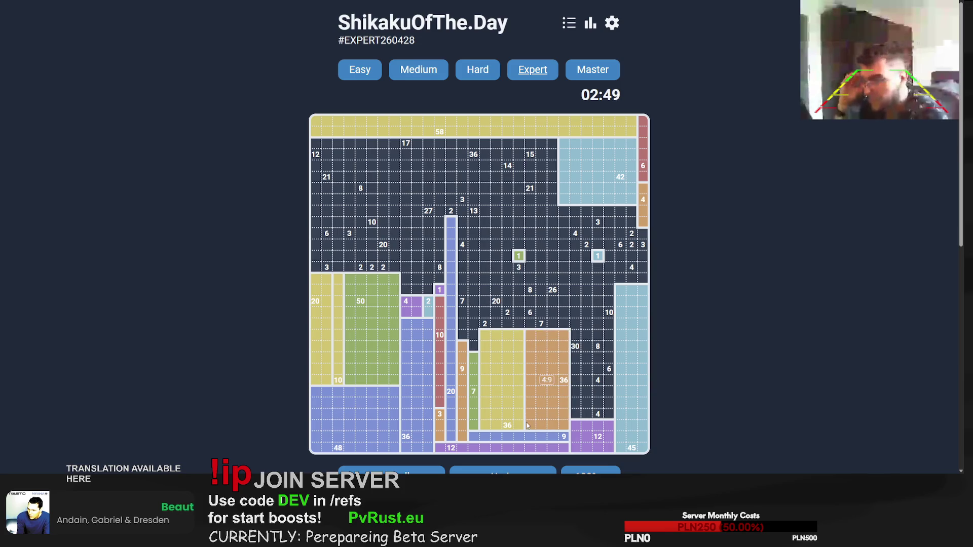
Step: Add the 30, 4, 6, 8 and 10 columns and the 2 cell, then reshape 42 to six by seven
mouse_move(576, 333)
left_mouse_down()
mouse_move(590, 418)
mouse_move(588, 253)
left_mouse_up()
mouse_move(599, 417)
left_mouse_down()
mouse_move(610, 401)
mouse_move(608, 330)
mouse_move(608, 393)
mouse_move(607, 359)
mouse_move(599, 366)
left_mouse_up()
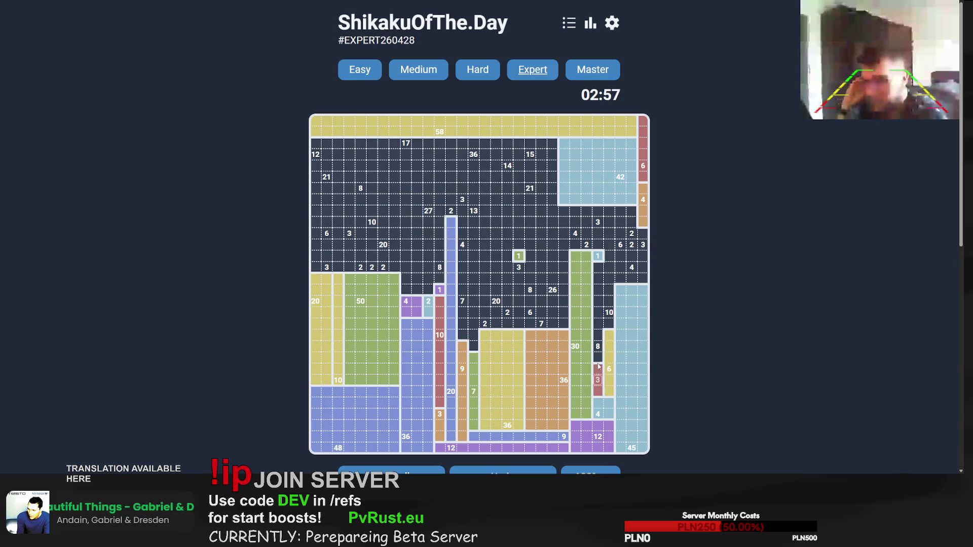
mouse_move(599, 332)
left_mouse_down()
mouse_move(598, 263)
mouse_move(609, 286)
mouse_move(613, 215)
left_mouse_up()
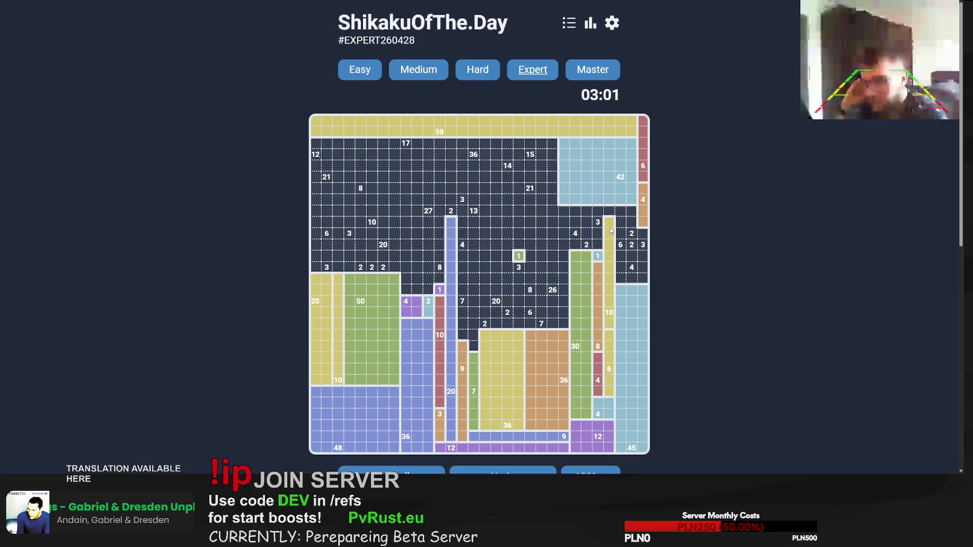
mouse_move(621, 225)
left_mouse_down()
mouse_move(621, 280)
mouse_move(643, 280)
left_mouse_up()
left_click(632, 245)
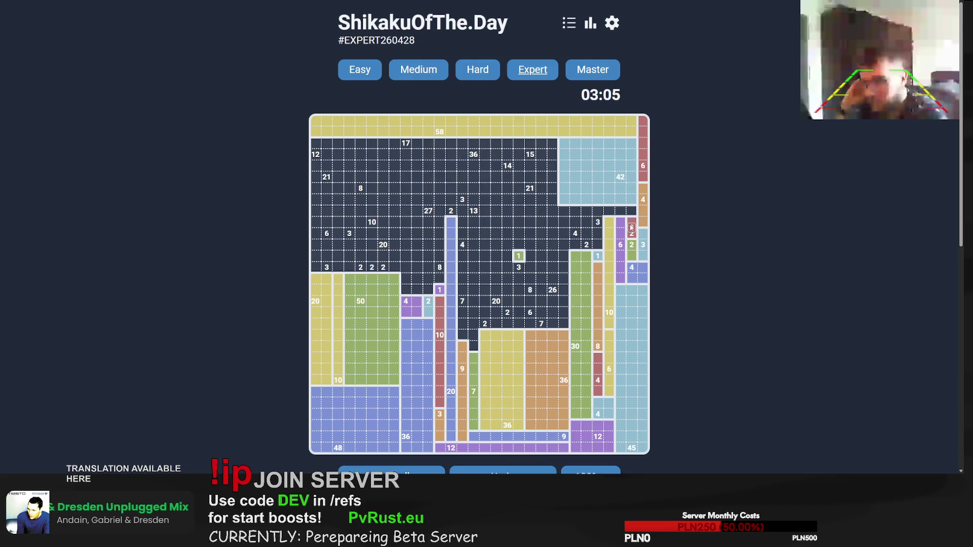
mouse_move(633, 146)
left_mouse_down()
mouse_move(571, 215)
mouse_move(598, 247)
mouse_move(574, 246)
left_mouse_up()
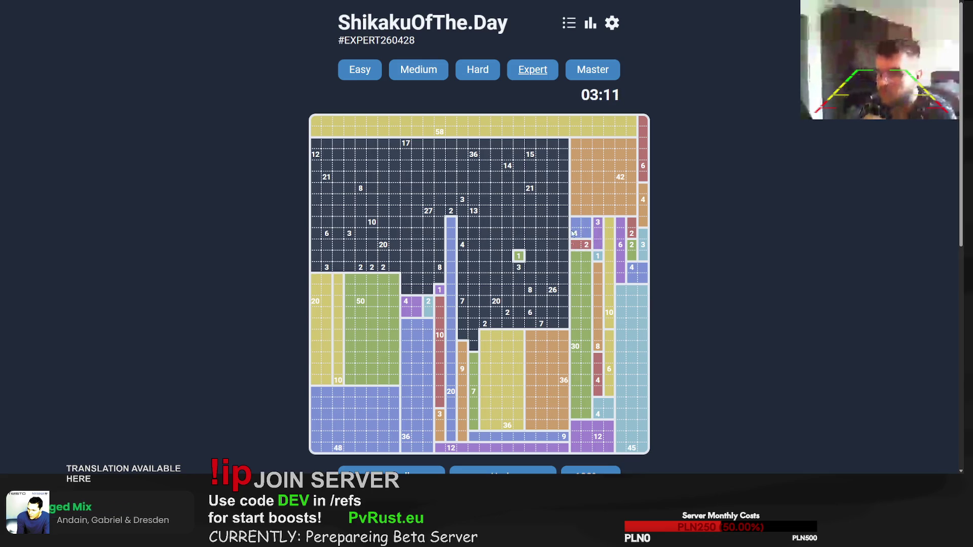
Step: Place the 26 column, the 7-cell bar, a 5x3 rectangle for 15, and the 8 and 6 pieces
mouse_move(558, 327)
left_mouse_down()
mouse_move(566, 156)
mouse_move(562, 174)
left_mouse_up()
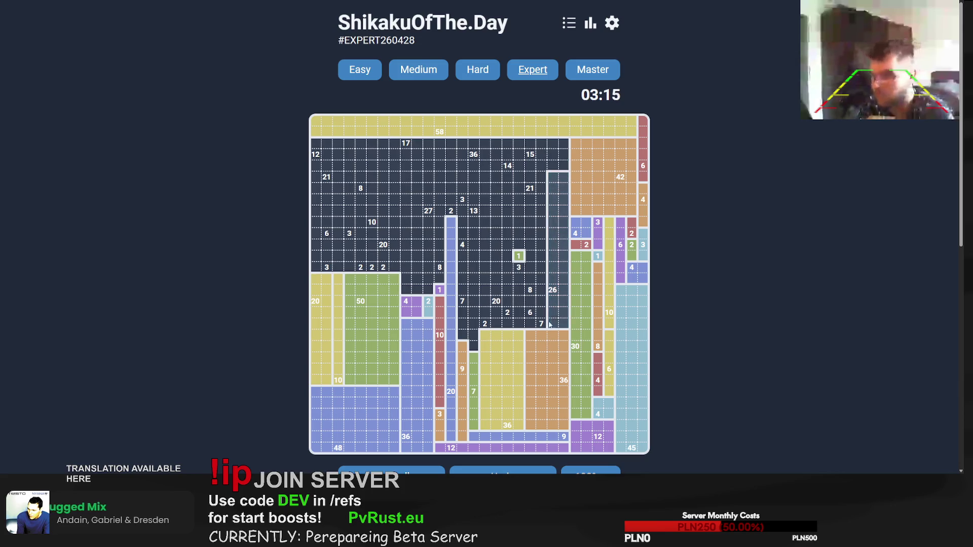
left_click_drag(562, 325, 492, 323)
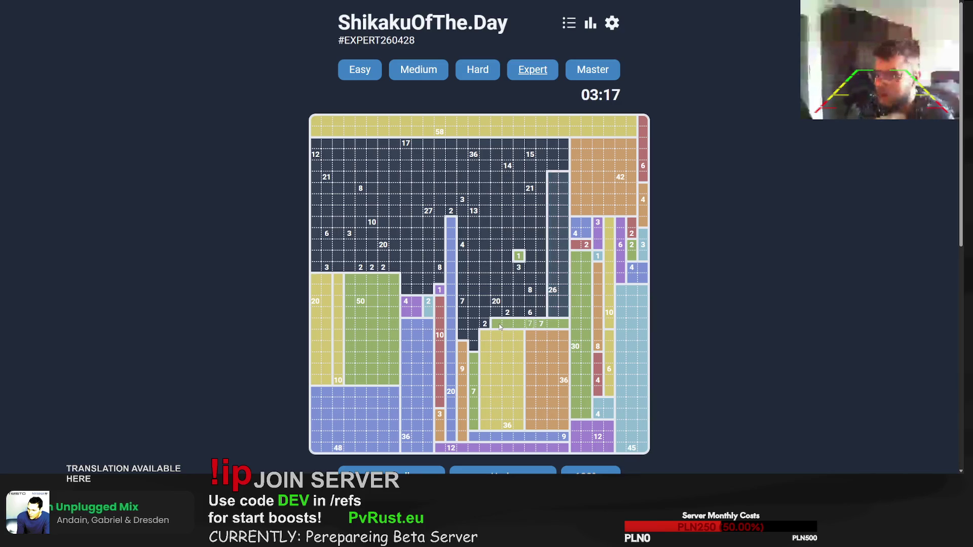
mouse_move(547, 306)
left_mouse_down()
mouse_move(566, 148)
mouse_move(566, 188)
left_mouse_up()
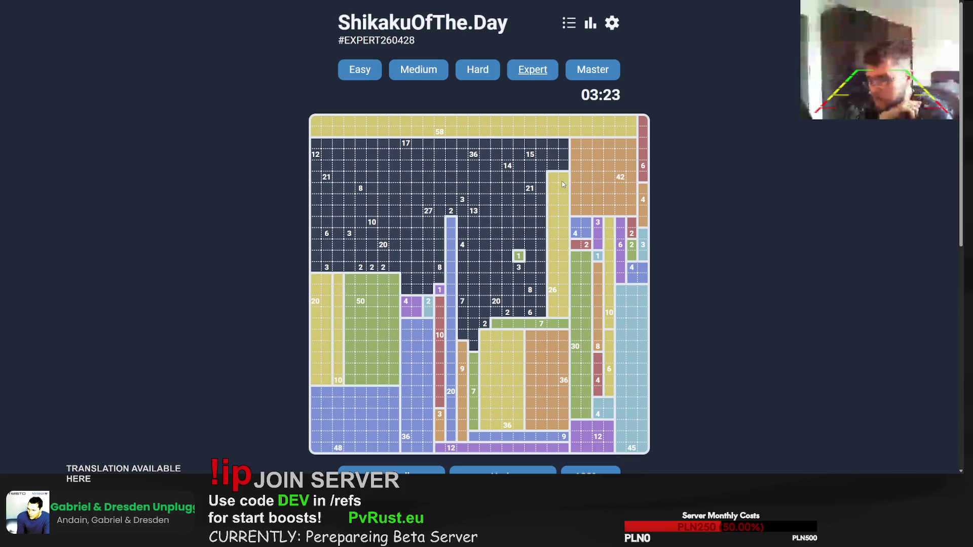
mouse_move(561, 147)
left_mouse_down()
mouse_move(518, 169)
mouse_move(518, 246)
mouse_move(541, 291)
mouse_move(507, 312)
mouse_move(518, 312)
left_mouse_up()
left_click_drag(507, 312, 510, 312)
Step: Add the 3-cell piece, the 13 column, a 2x10 block for 20 and the 14 column
mouse_move(520, 274)
left_mouse_down()
mouse_move(519, 291)
mouse_move(469, 240)
mouse_move(490, 212)
left_mouse_up()
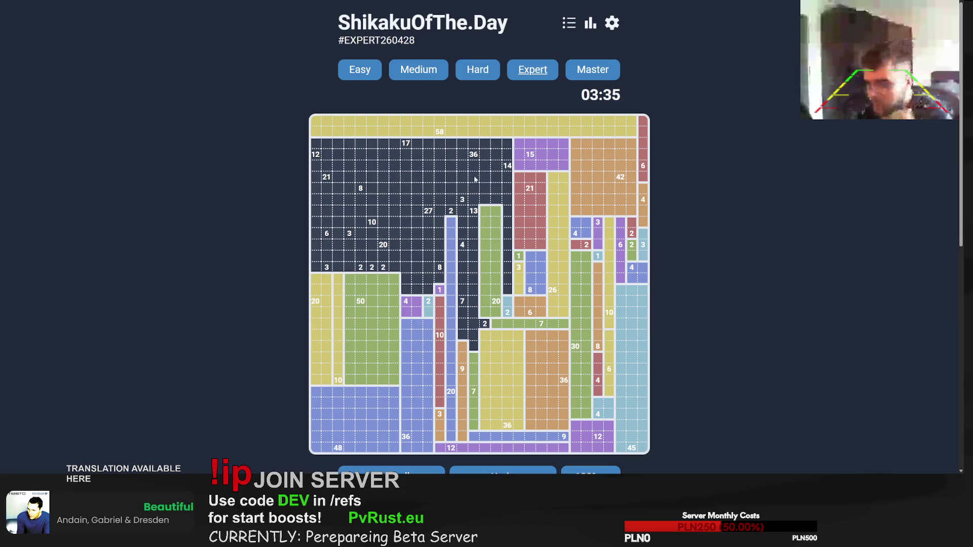
mouse_move(476, 179)
left_mouse_down()
mouse_move(475, 341)
mouse_move(476, 191)
mouse_move(475, 213)
left_mouse_up()
left_click_drag(462, 316, 466, 223)
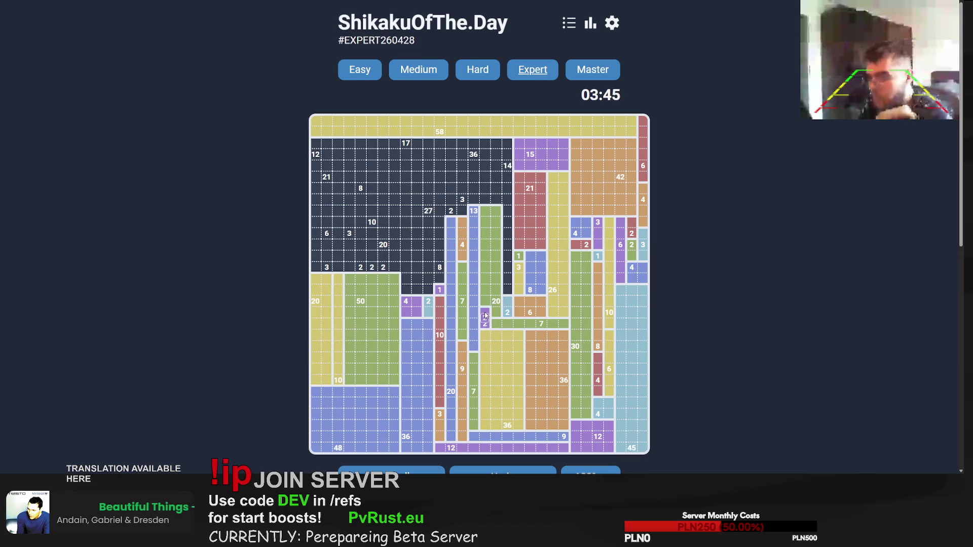
left_click_drag(485, 311, 499, 199)
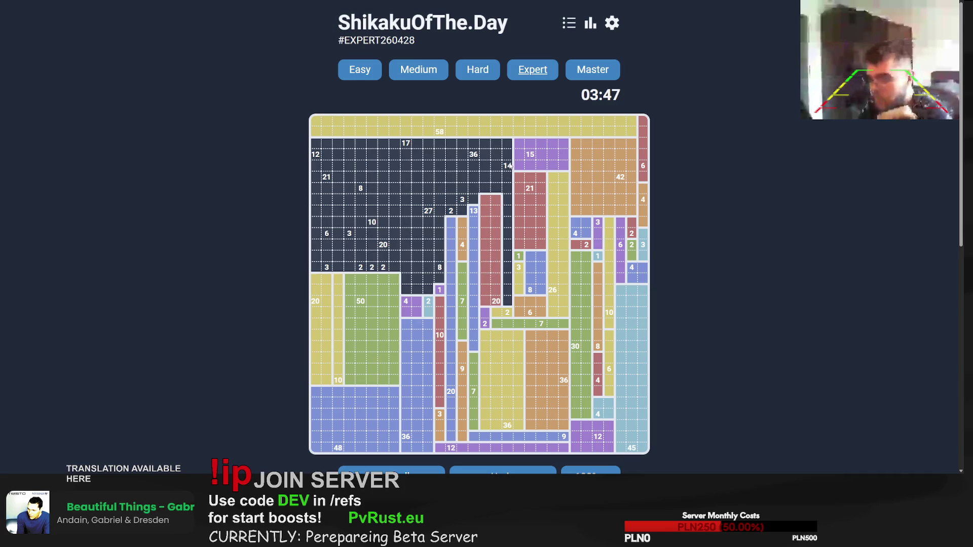
mouse_move(507, 152)
left_mouse_down()
mouse_move(506, 299)
mouse_move(508, 154)
mouse_move(325, 144)
left_mouse_up()
left_click(506, 299)
Step: Place the 17 strip on the top row, stretch the 3 piece, and outline a 6x4 rectangle for 27
left_click_drag(315, 152, 319, 258)
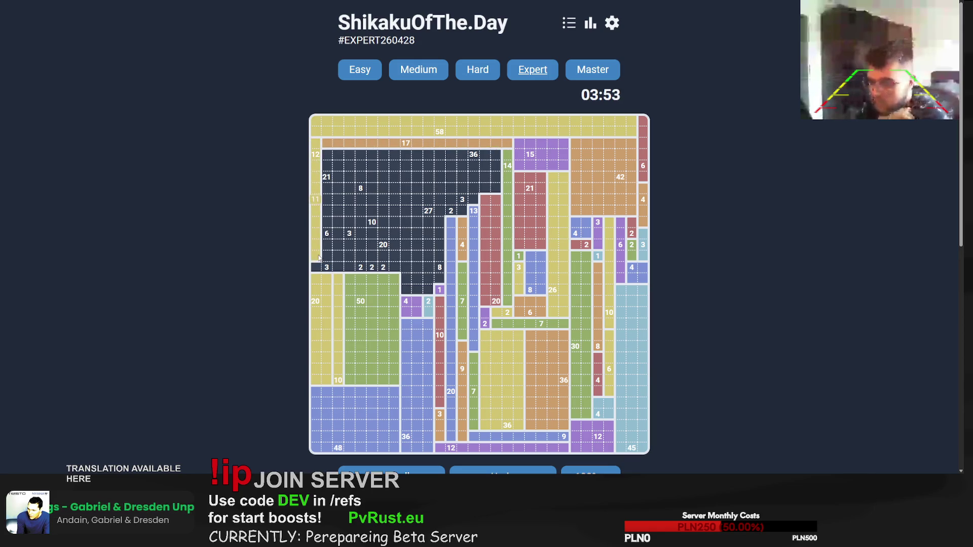
mouse_move(327, 155)
left_mouse_down()
mouse_move(500, 169)
mouse_move(497, 161)
mouse_move(441, 193)
mouse_move(401, 193)
left_mouse_up()
left_click(495, 155)
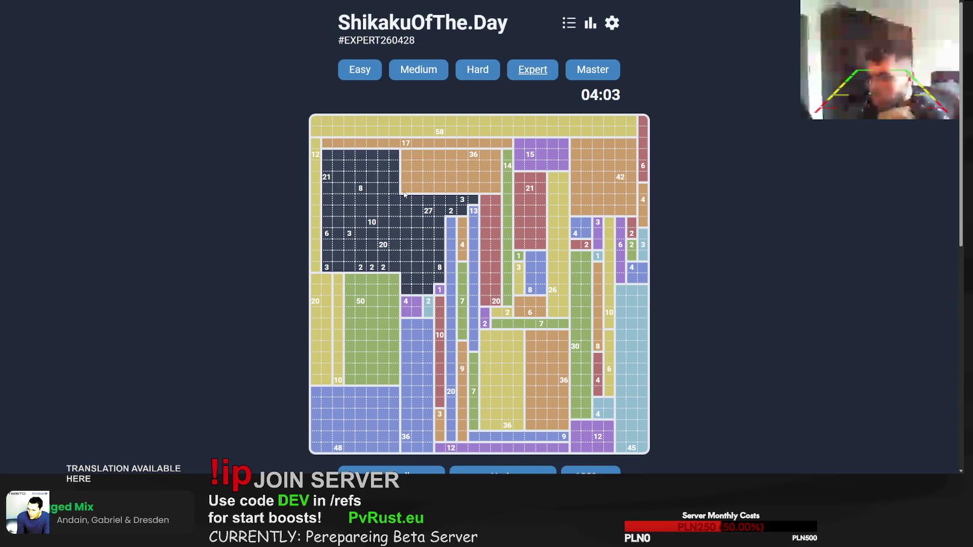
mouse_move(471, 204)
left_mouse_down()
mouse_move(448, 199)
mouse_move(400, 274)
mouse_move(401, 258)
mouse_move(414, 259)
left_mouse_up()
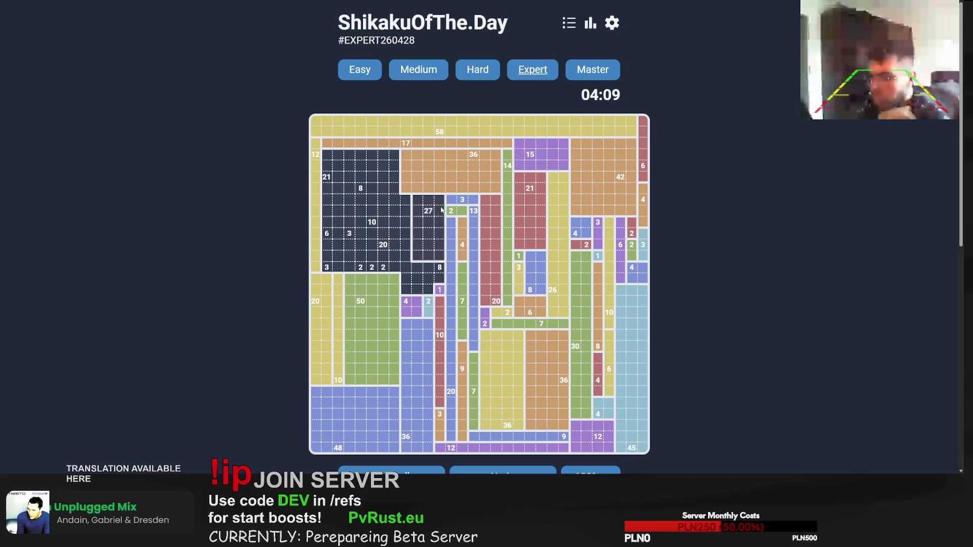
mouse_move(442, 199)
left_mouse_down()
mouse_move(379, 237)
mouse_move(380, 216)
mouse_move(328, 217)
left_mouse_up()
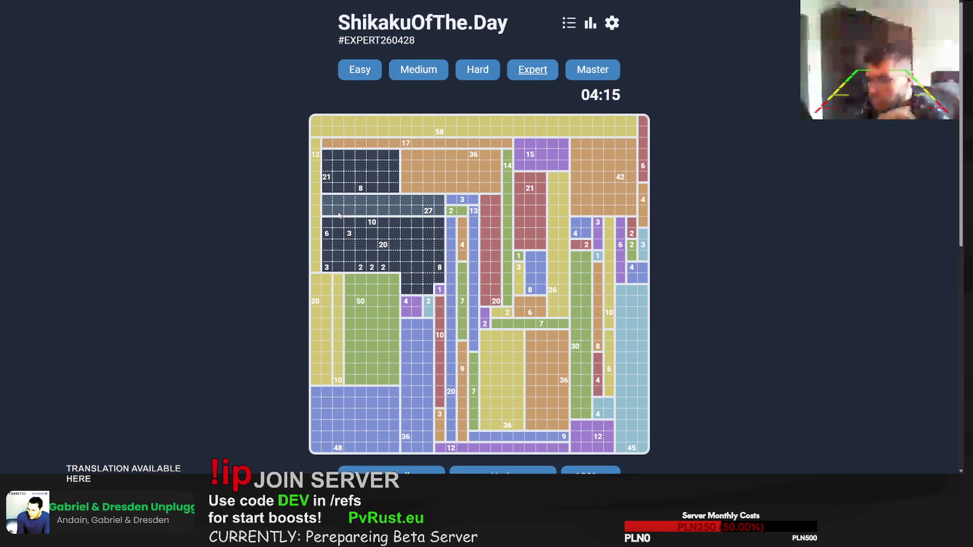
Step: Arrange the 3, 6 and 3 pieces on the left edge and the 3x7 block for 21
mouse_move(327, 270)
left_mouse_down()
mouse_move(340, 208)
mouse_move(349, 226)
left_mouse_up()
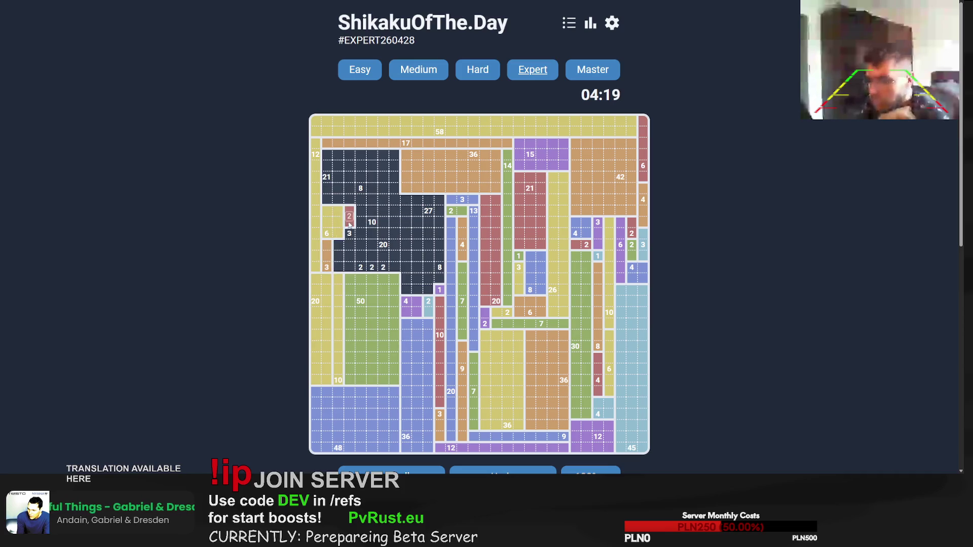
left_click_drag(333, 269, 350, 267)
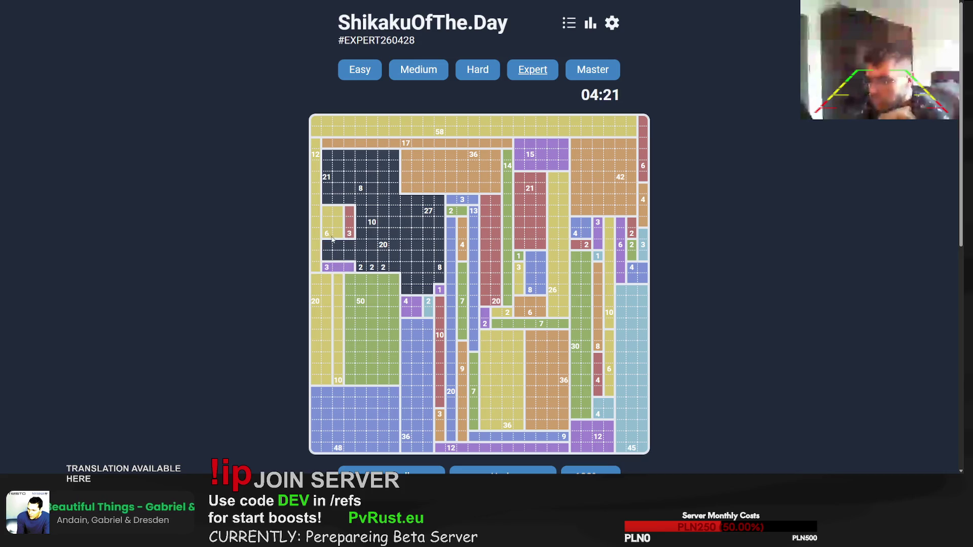
mouse_move(327, 234)
left_mouse_down()
mouse_move(339, 257)
mouse_move(349, 257)
left_mouse_up()
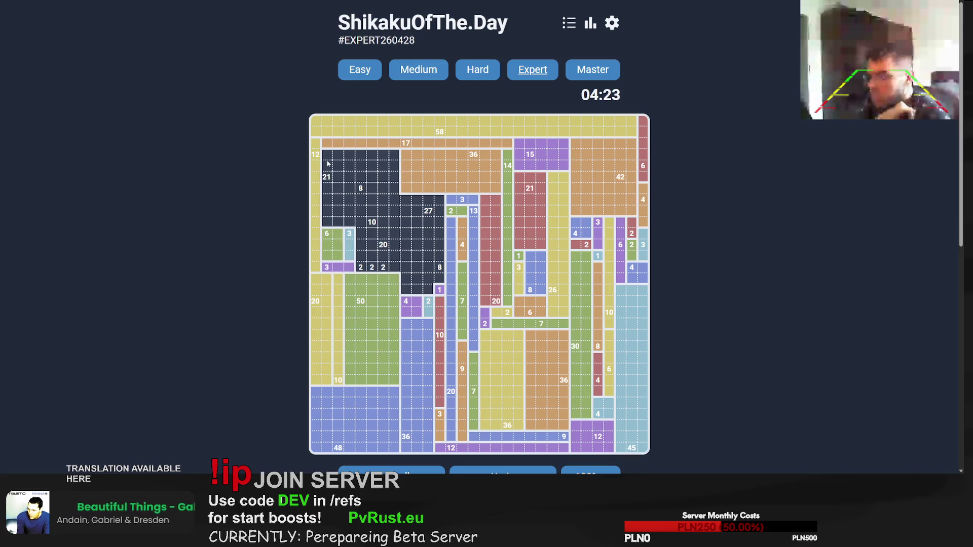
left_click_drag(327, 153, 346, 228)
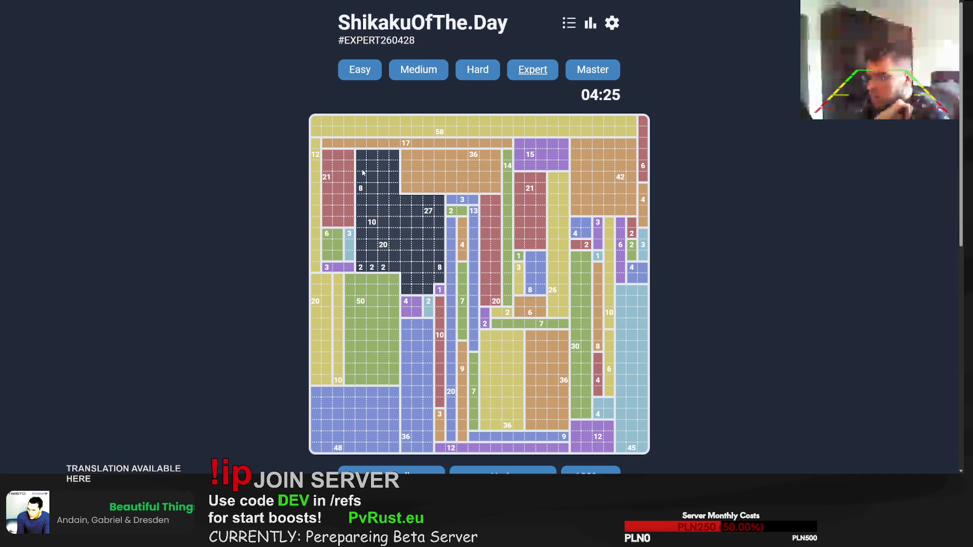
left_click_drag(361, 157, 362, 235)
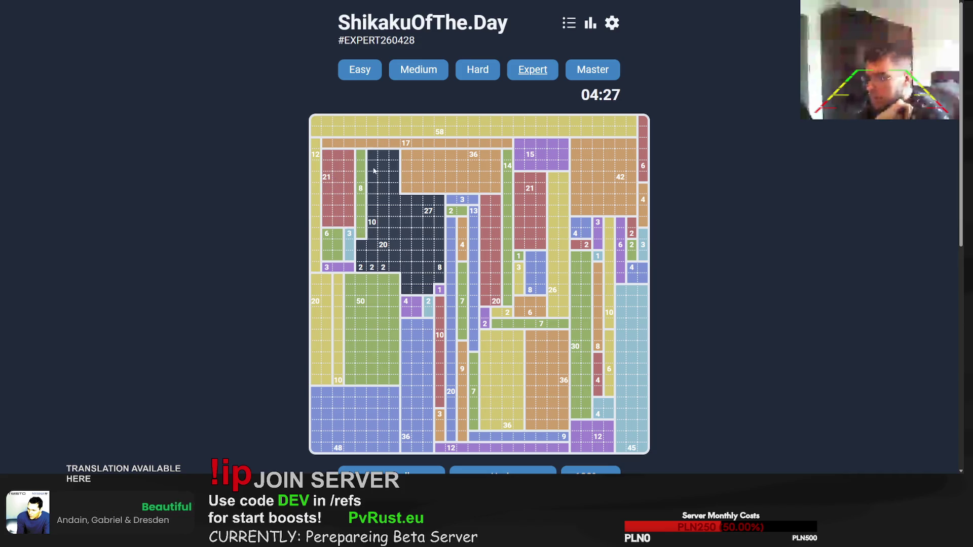
left_click_drag(372, 154, 375, 256)
left_click(361, 243)
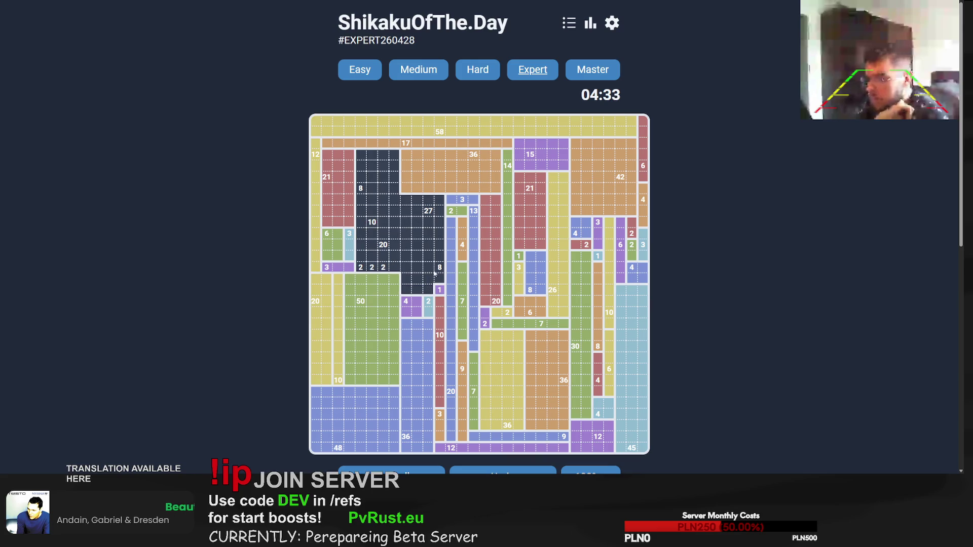
Step: Finish the Expert puzzle with a 4x2 block, the 2x10 block for 20 and the last column
mouse_move(434, 273)
left_mouse_down()
mouse_move(409, 281)
mouse_move(435, 268)
mouse_move(438, 207)
mouse_move(391, 291)
mouse_move(400, 287)
mouse_move(396, 274)
mouse_move(361, 254)
left_mouse_up()
left_click_drag(388, 260, 380, 153)
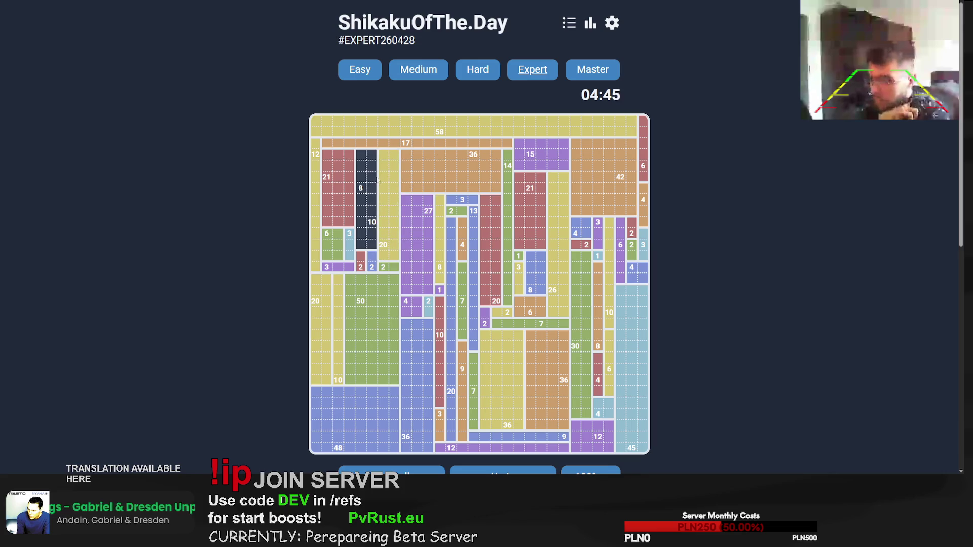
left_click_drag(361, 197, 373, 247)
left_click_drag(360, 153, 373, 190)
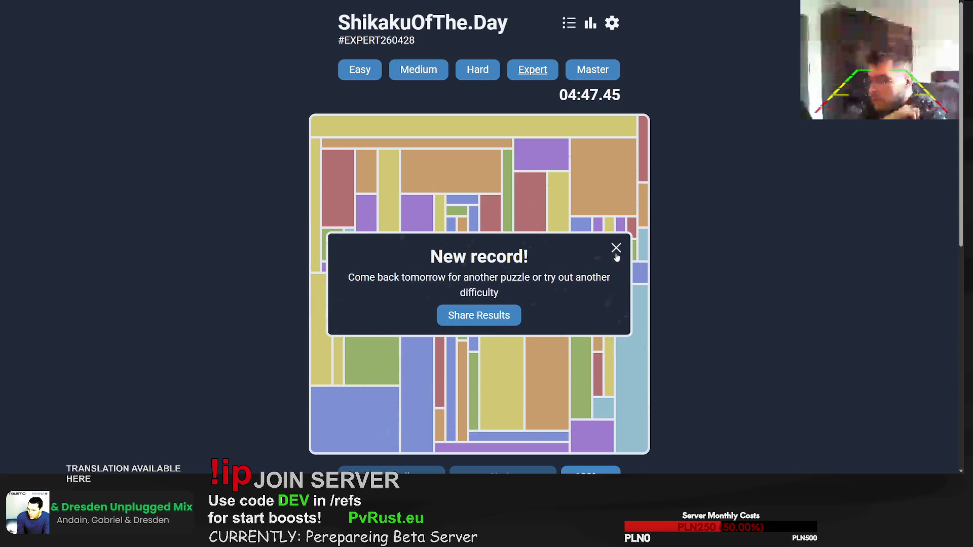
Step: Dismiss the new-record message and start the Master puzzle
left_click(615, 249)
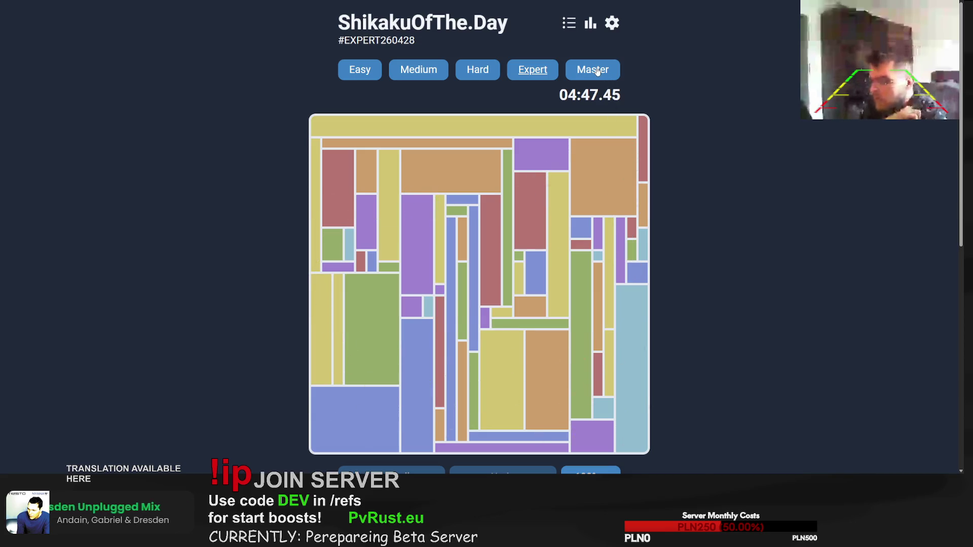
left_click(593, 69)
left_click(475, 330)
Step: Draw a 29x3 strip across the top rows for 87 and a strip along the 9 clue's row
scroll(459, 167, "down", 1)
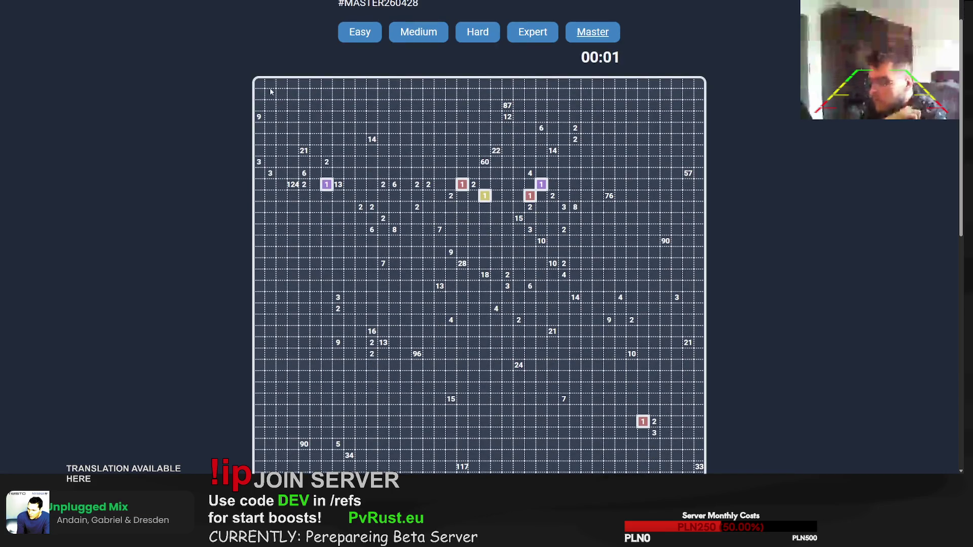
mouse_move(271, 92)
left_mouse_down()
mouse_move(499, 119)
mouse_move(551, 105)
left_mouse_up()
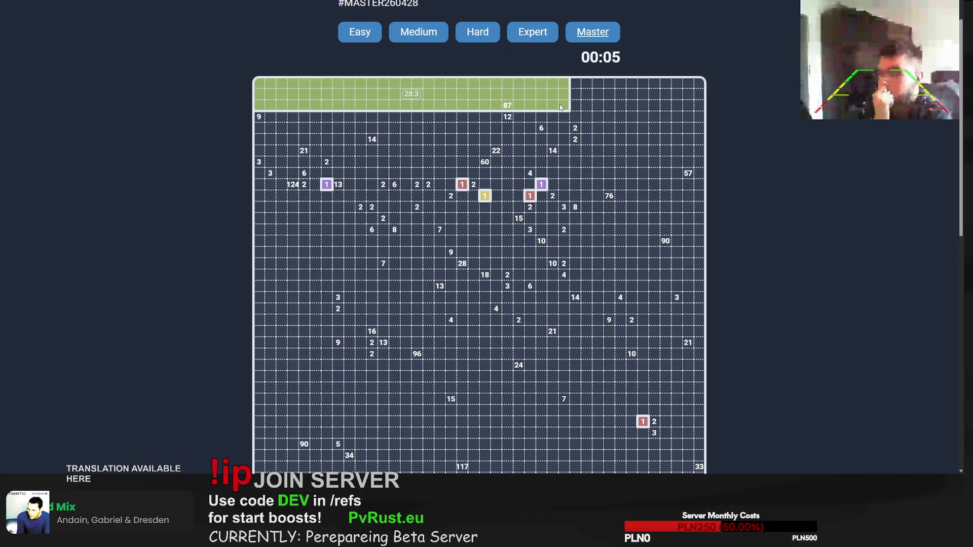
left_click_drag(559, 105, 578, 104)
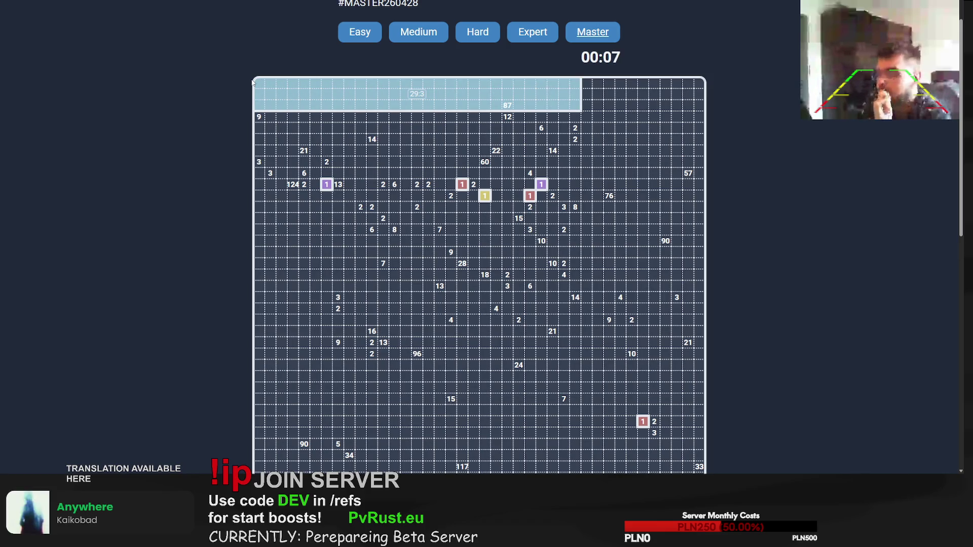
mouse_move(254, 120)
left_mouse_down()
mouse_move(581, 118)
mouse_move(507, 120)
left_mouse_up()
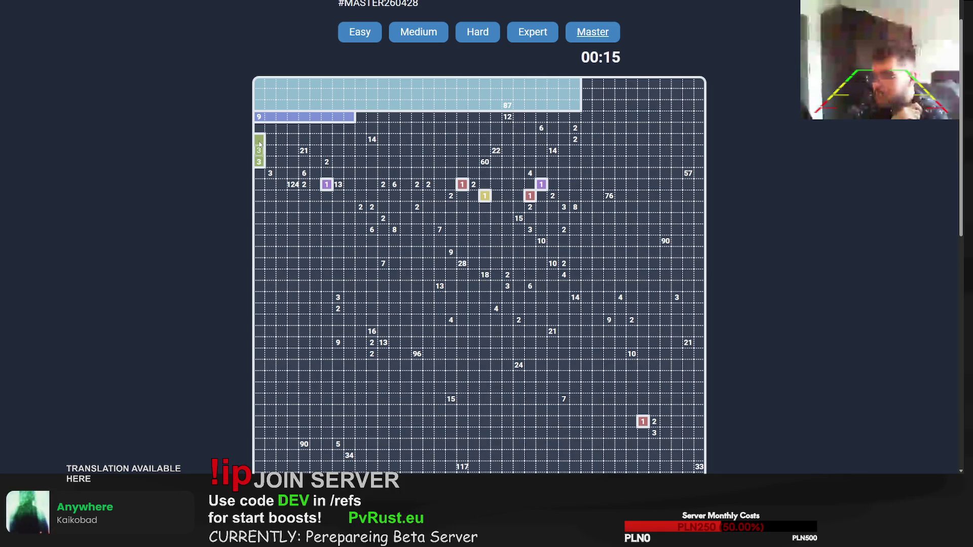
Step: Outline a tall block up from the bottom-left corner and extend the 124 rectangle along the left edge
scroll(295, 336, "down", 3)
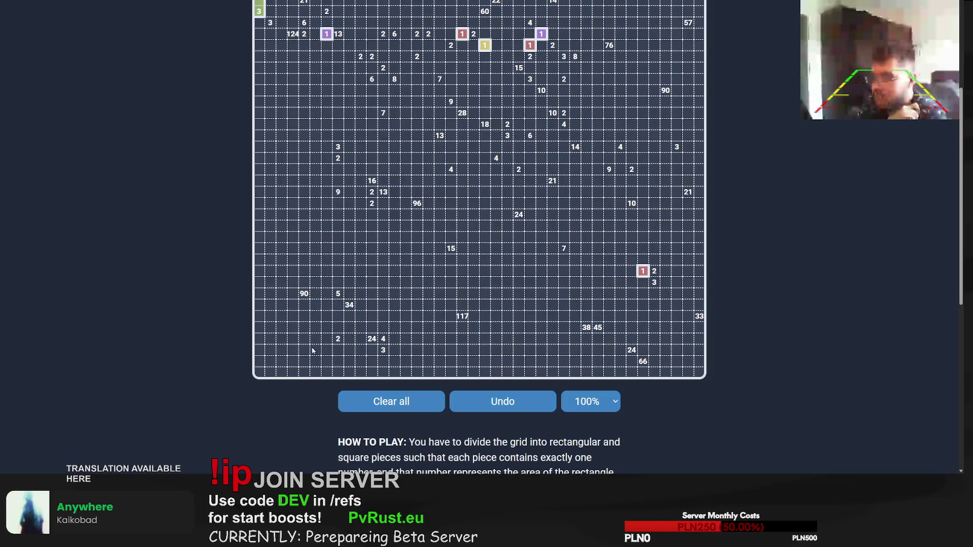
mouse_move(306, 375)
left_mouse_down()
mouse_move(263, 270)
mouse_move(262, 209)
mouse_move(263, 227)
left_mouse_up()
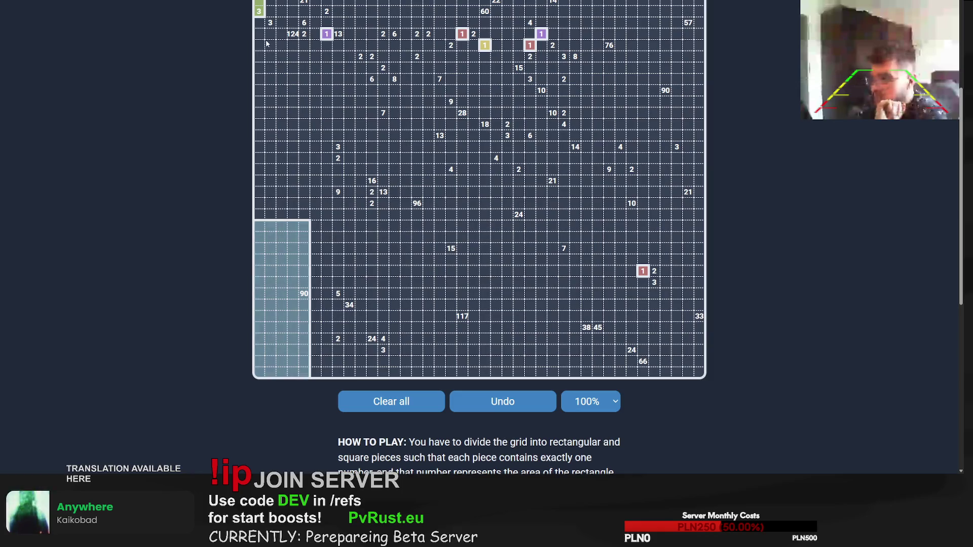
mouse_move(259, 33)
left_mouse_down()
mouse_move(296, 161)
mouse_move(290, 363)
mouse_move(298, 372)
mouse_move(332, 163)
mouse_move(316, 49)
mouse_move(329, 52)
left_mouse_up()
Step: Place the 6 and 2 pieces, a 7x3 top-left block, the long bottom bar and a piece around the 5
scroll(305, 111, "up", 2)
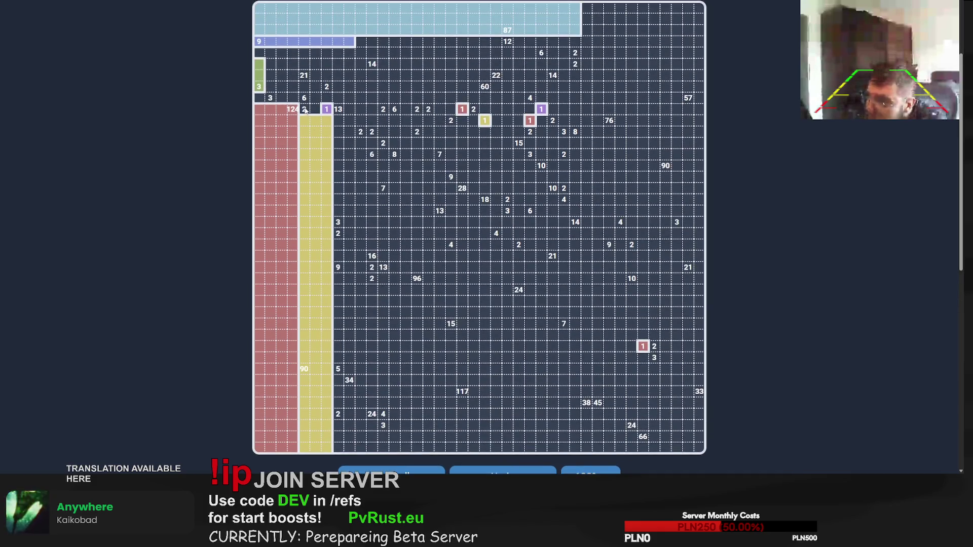
mouse_move(304, 99)
left_mouse_down()
mouse_move(320, 83)
mouse_move(290, 83)
mouse_move(271, 99)
mouse_move(282, 88)
left_mouse_up()
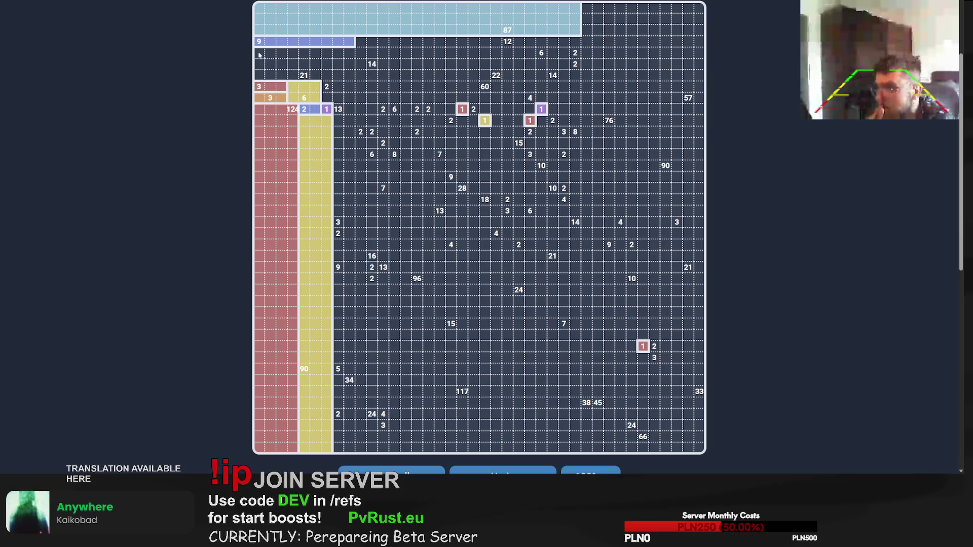
mouse_move(259, 55)
left_mouse_down()
mouse_move(354, 80)
mouse_move(332, 78)
mouse_move(329, 101)
left_mouse_up()
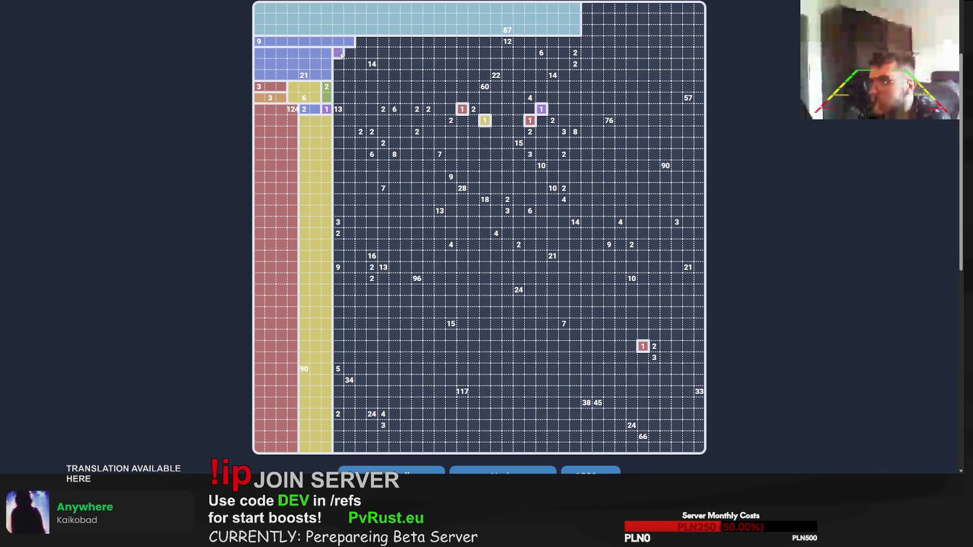
mouse_move(341, 55)
left_mouse_down()
mouse_move(410, 67)
mouse_move(373, 53)
mouse_move(338, 109)
mouse_move(340, 195)
left_mouse_up()
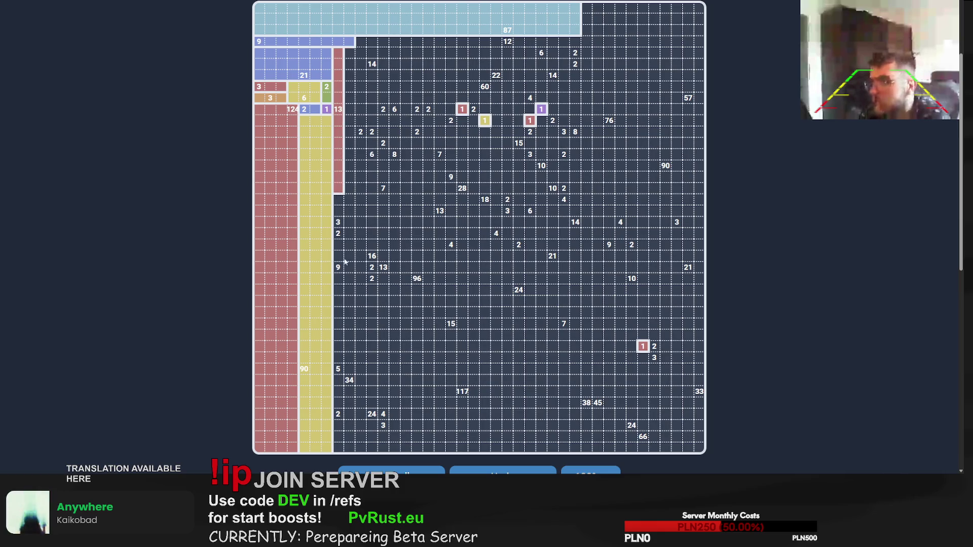
mouse_move(349, 441)
left_mouse_down()
mouse_move(348, 50)
mouse_move(350, 446)
mouse_move(351, 426)
mouse_move(709, 452)
left_mouse_up()
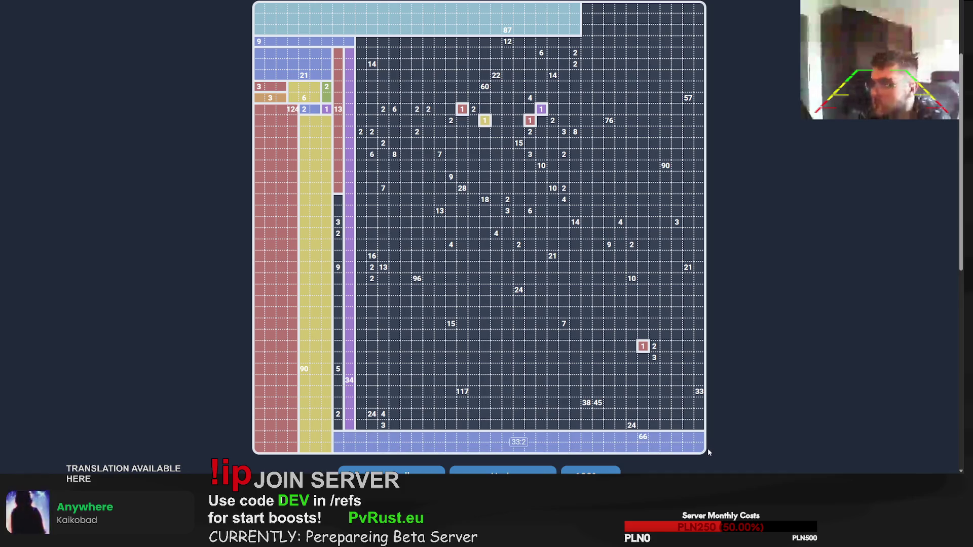
left_click_drag(338, 404, 338, 272)
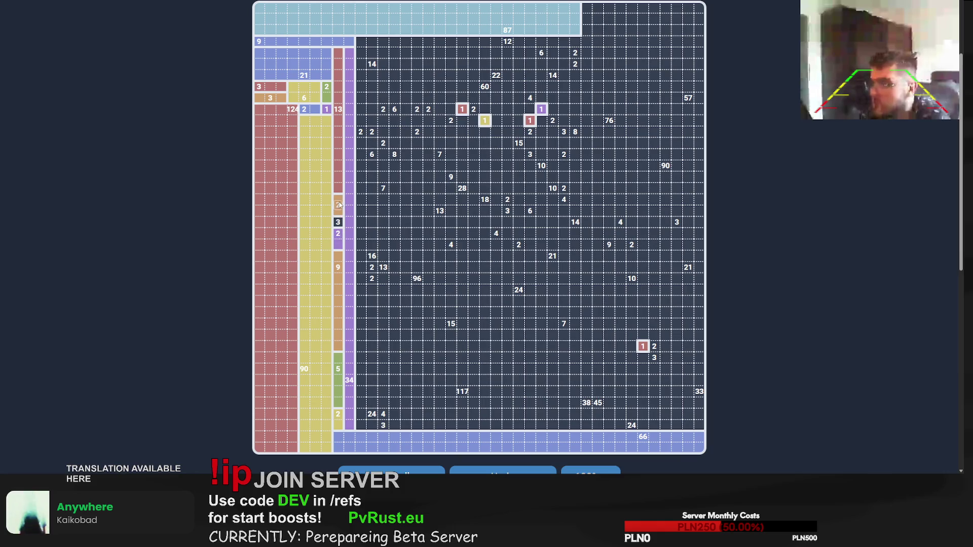
Step: Settle the region around the 14 clue and fill the 2, 2 and 6 regions below it
mouse_move(361, 42)
left_mouse_down()
mouse_move(445, 68)
mouse_move(432, 67)
left_mouse_up()
mouse_move(361, 42)
left_mouse_down()
mouse_move(383, 100)
mouse_move(397, 103)
mouse_move(398, 90)
mouse_move(431, 68)
mouse_move(421, 78)
mouse_move(404, 67)
left_mouse_up()
mouse_move(508, 41)
left_mouse_down()
mouse_move(363, 46)
mouse_move(373, 109)
mouse_move(360, 132)
left_mouse_up()
left_click_drag(371, 120, 374, 255)
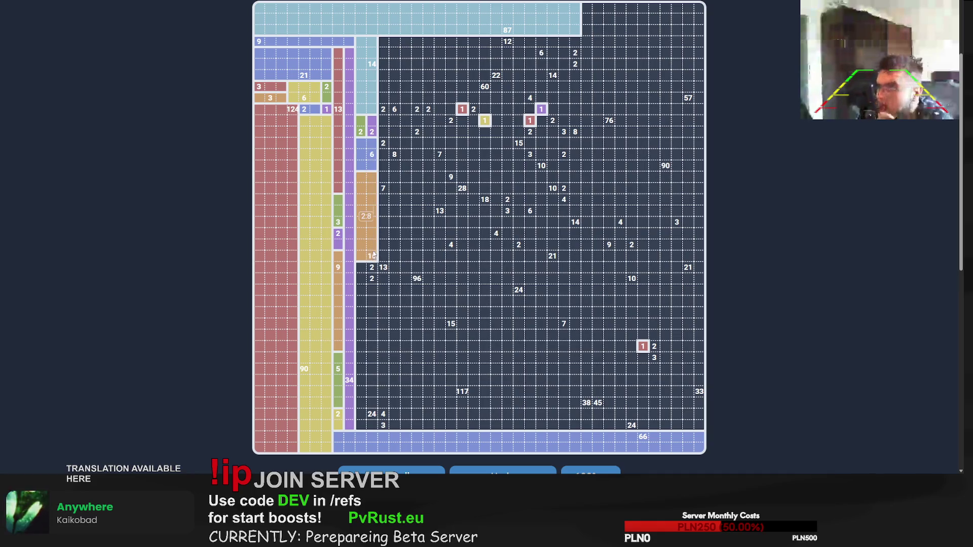
Step: Draw the 24 column and bottom 3 region, a column for 13, and the 60 block
mouse_move(360, 425)
left_mouse_down()
mouse_move(372, 289)
mouse_move(371, 307)
left_mouse_up()
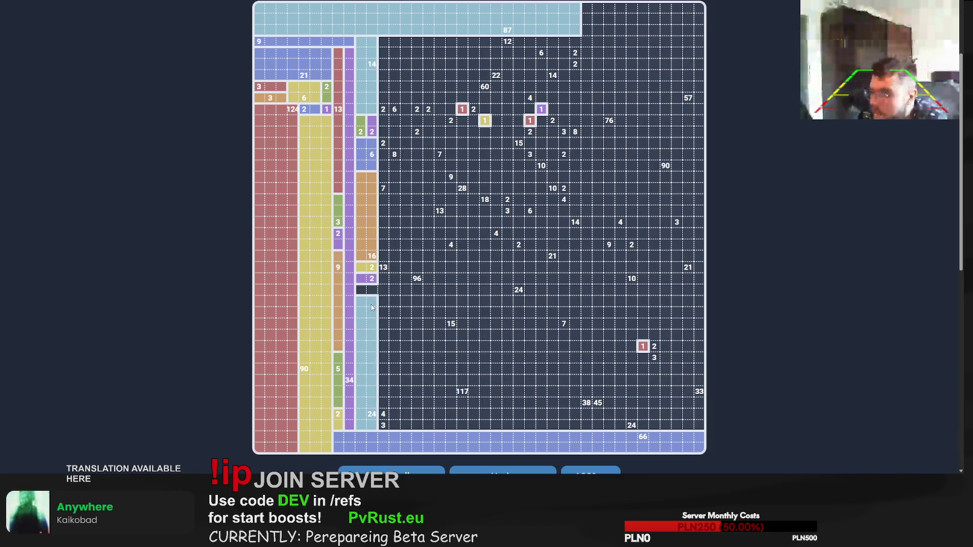
left_click_drag(373, 414, 360, 290)
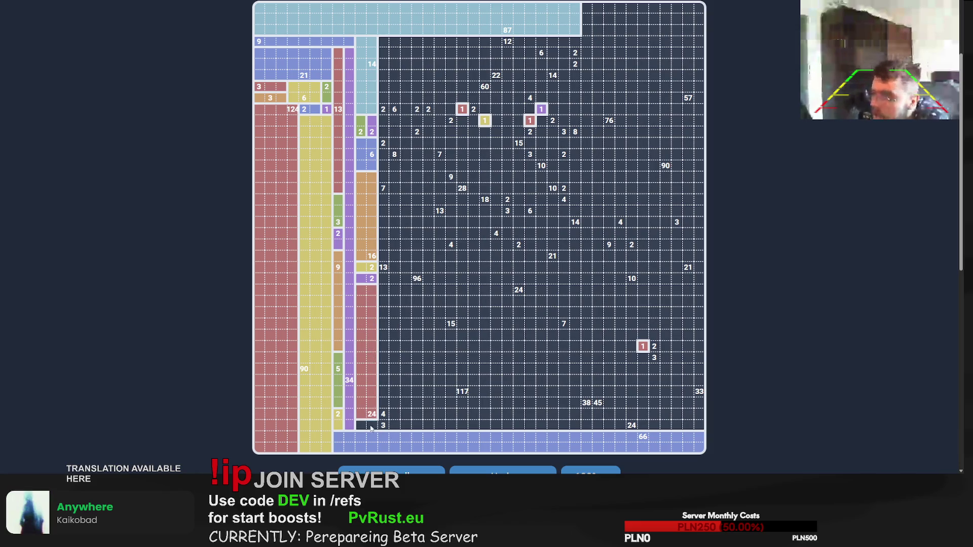
mouse_move(361, 425)
left_mouse_down()
mouse_move(383, 425)
mouse_move(384, 366)
left_mouse_up()
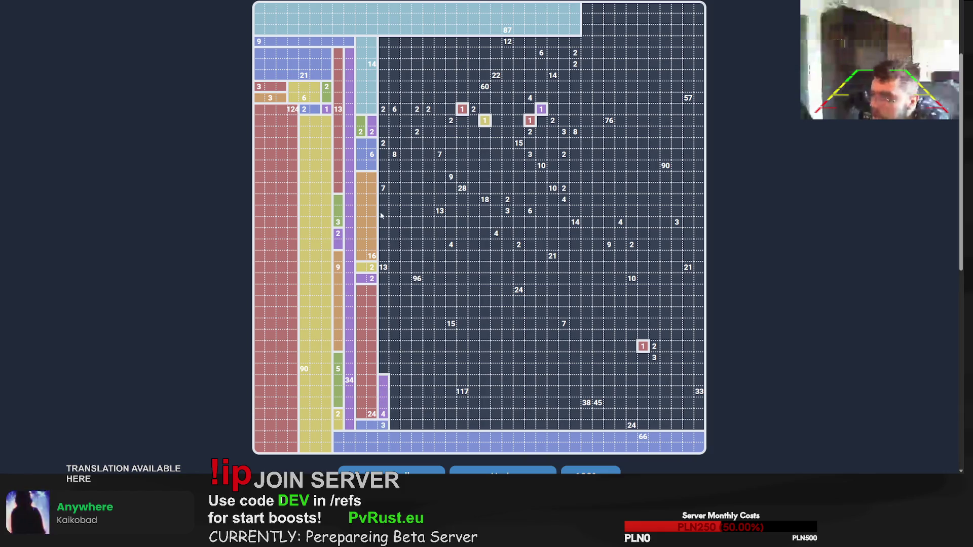
mouse_move(381, 215)
left_mouse_down()
mouse_move(383, 369)
mouse_move(386, 160)
left_mouse_up()
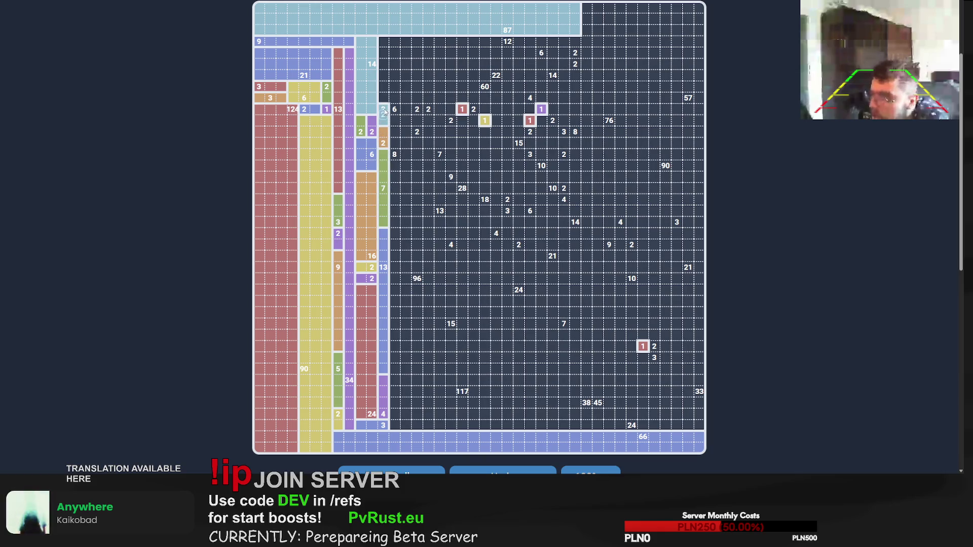
mouse_move(485, 87)
left_mouse_down()
mouse_move(465, 69)
mouse_move(382, 45)
left_mouse_up()
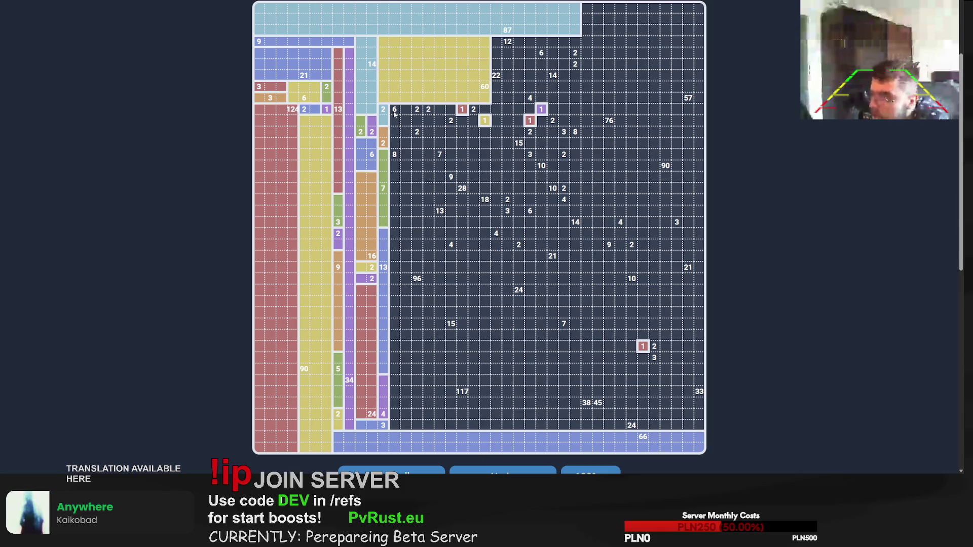
Step: Add a 2×3 region for 6 and an eight-cell column for 8, then try 5×17 for the 96 clue
left_click_drag(394, 114, 406, 136)
mouse_move(393, 239)
left_mouse_down()
mouse_move(394, 228)
mouse_move(428, 426)
left_mouse_up()
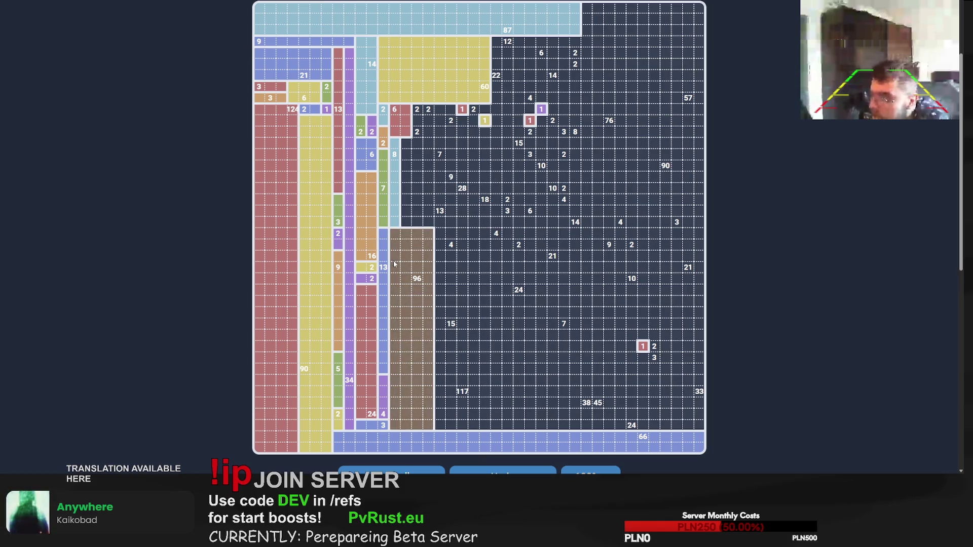
left_click_drag(395, 234, 440, 424)
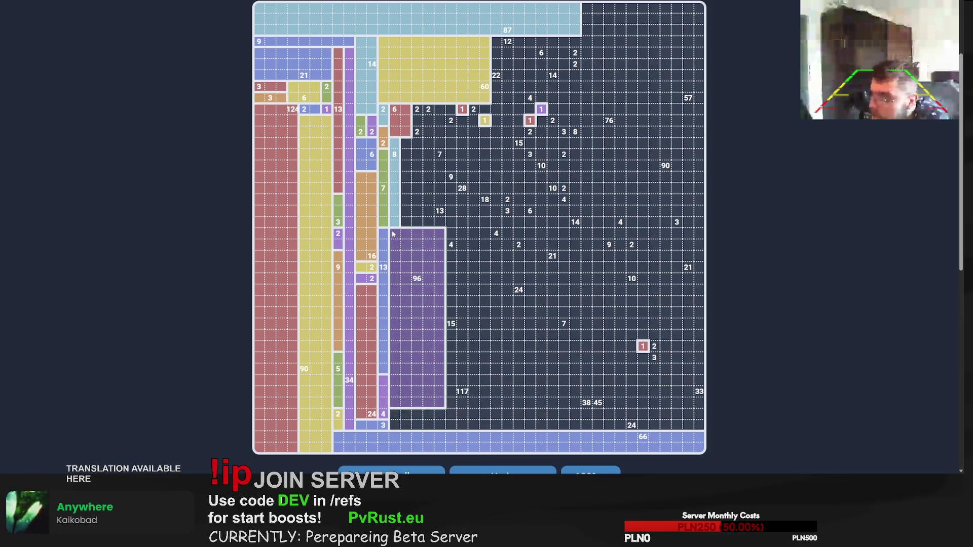
mouse_move(393, 233)
left_mouse_down()
mouse_move(440, 266)
mouse_move(440, 388)
left_mouse_up()
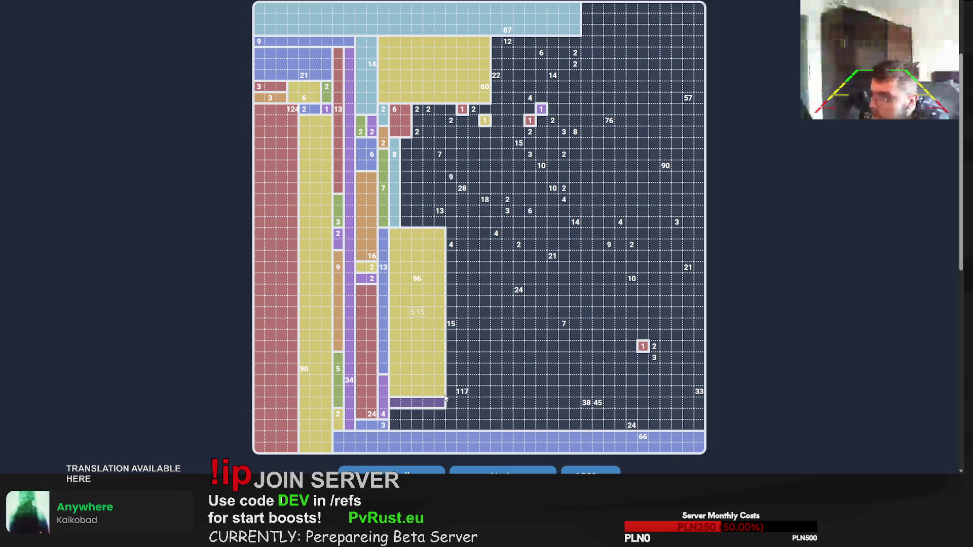
left_click_drag(445, 398, 445, 428)
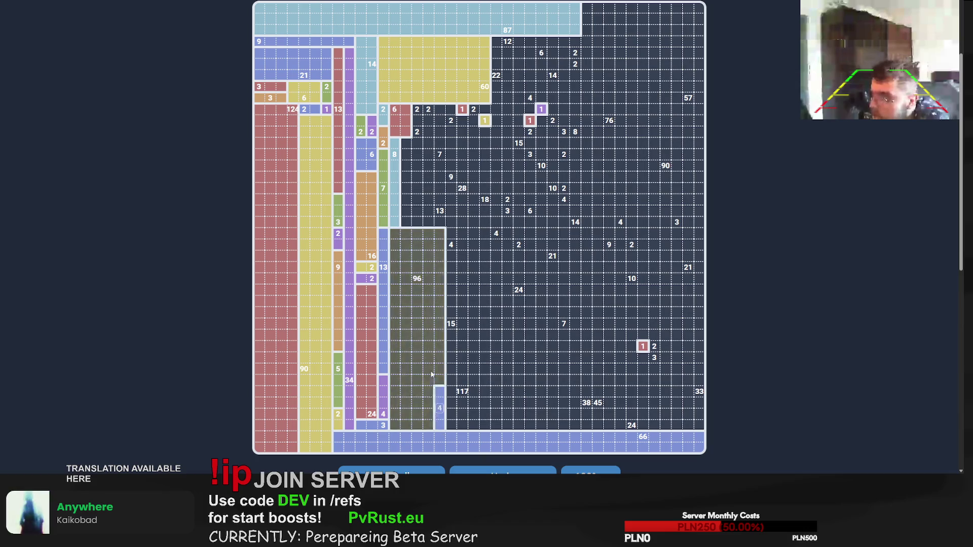
mouse_move(393, 245)
left_mouse_down()
mouse_move(444, 428)
mouse_move(396, 244)
mouse_move(404, 244)
mouse_move(444, 430)
left_mouse_up()
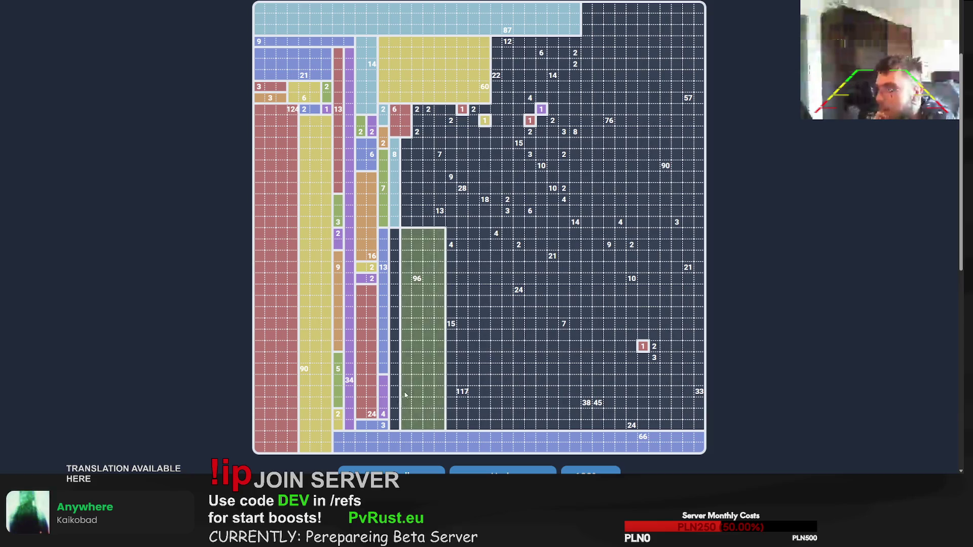
Step: Clear and redraw the 96 region until it becomes a tall 4×24 block
left_click(436, 421)
mouse_move(699, 420)
left_mouse_down()
mouse_move(669, 299)
mouse_move(680, 412)
left_mouse_up()
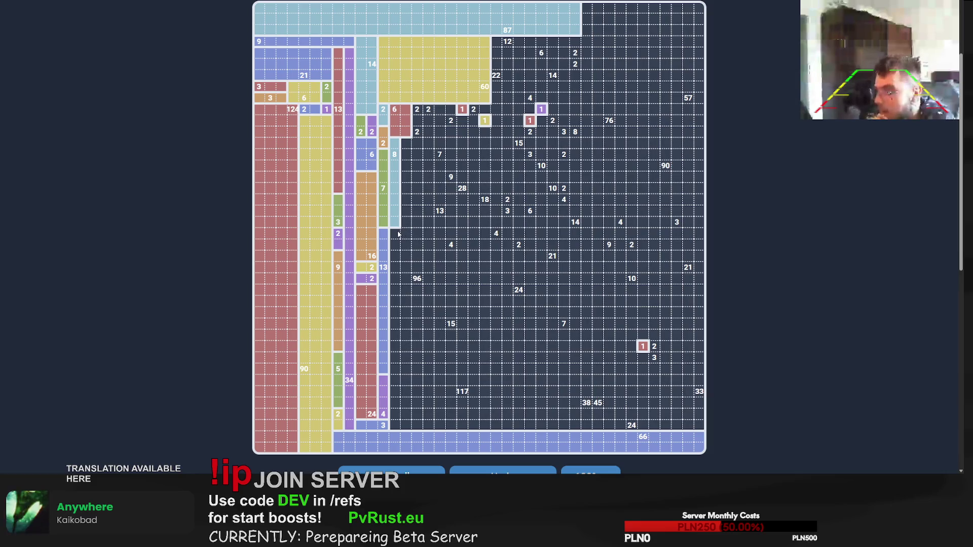
mouse_move(431, 353)
left_mouse_down()
mouse_move(442, 409)
mouse_move(432, 425)
mouse_move(440, 426)
mouse_move(440, 374)
left_mouse_up()
mouse_move(412, 205)
left_mouse_down()
mouse_move(434, 315)
mouse_move(427, 343)
mouse_move(406, 228)
mouse_move(441, 412)
mouse_move(435, 427)
left_mouse_up()
left_click(396, 167)
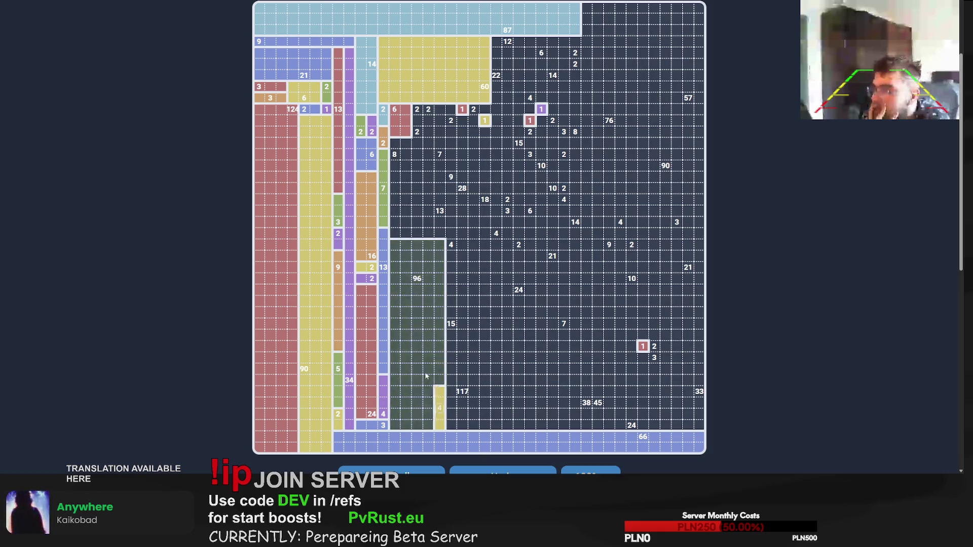
mouse_move(396, 240)
left_mouse_down()
mouse_move(394, 278)
mouse_move(441, 418)
mouse_move(391, 268)
mouse_move(439, 407)
mouse_move(393, 229)
left_mouse_up()
mouse_move(445, 407)
left_mouse_down()
mouse_move(442, 417)
mouse_move(394, 226)
mouse_move(433, 422)
left_mouse_up()
left_click_drag(394, 164, 432, 425)
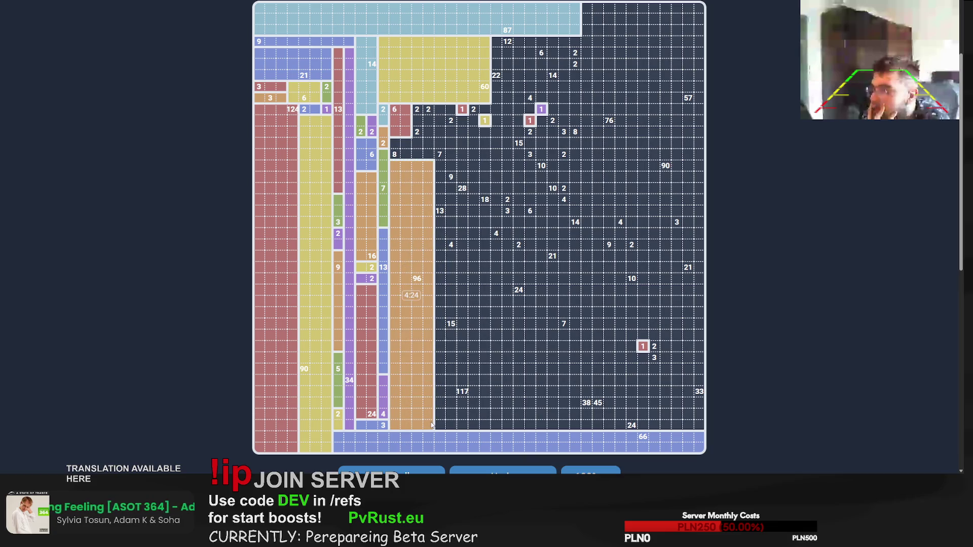
Step: Cover the 8 clue with a 4×2 block, rearrange the 2 regions, and place the 45 column
mouse_move(396, 154)
left_mouse_down()
mouse_move(421, 142)
mouse_move(417, 110)
mouse_move(428, 132)
left_mouse_up()
mouse_move(428, 109)
left_mouse_down()
mouse_move(443, 181)
mouse_move(441, 354)
mouse_move(440, 334)
mouse_move(513, 430)
mouse_move(565, 431)
mouse_move(442, 335)
mouse_move(557, 428)
mouse_move(577, 430)
mouse_move(585, 11)
left_mouse_up()
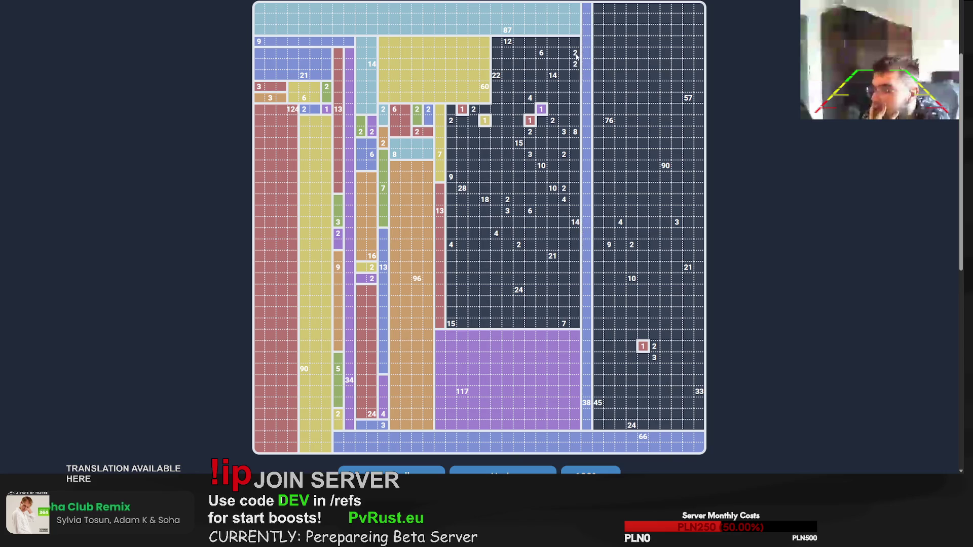
left_click_drag(599, 425, 618, 266)
left_click_drag(632, 426, 686, 392)
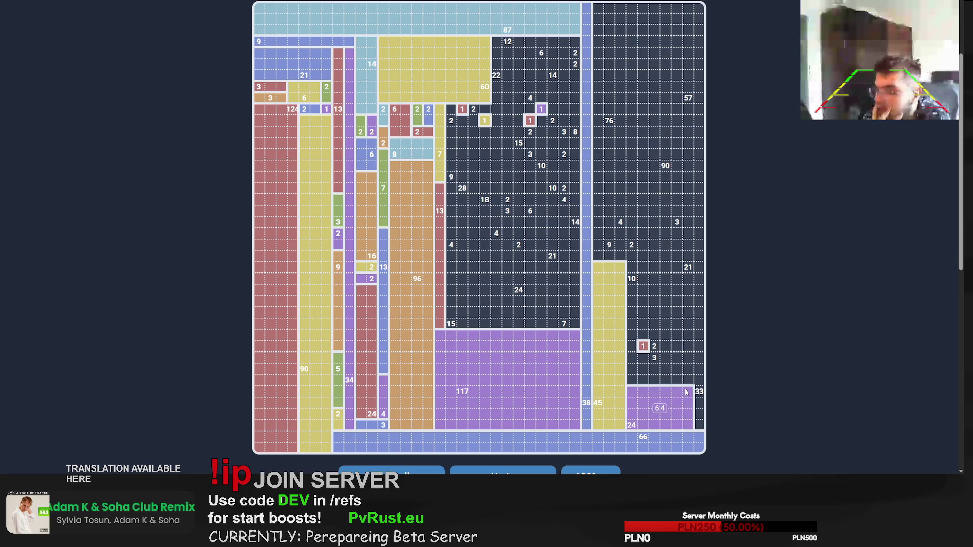
Step: Redraw and clear the right-edge column for 33, then begin the top-right 57 block
mouse_move(700, 428)
left_mouse_down()
mouse_move(700, 17)
mouse_move(702, 65)
left_mouse_up()
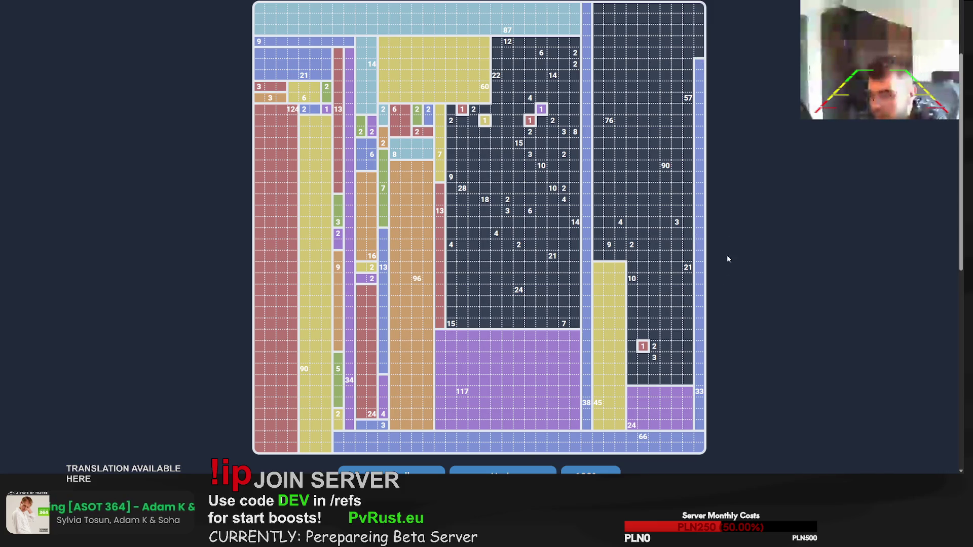
left_click_drag(700, 381, 702, 8)
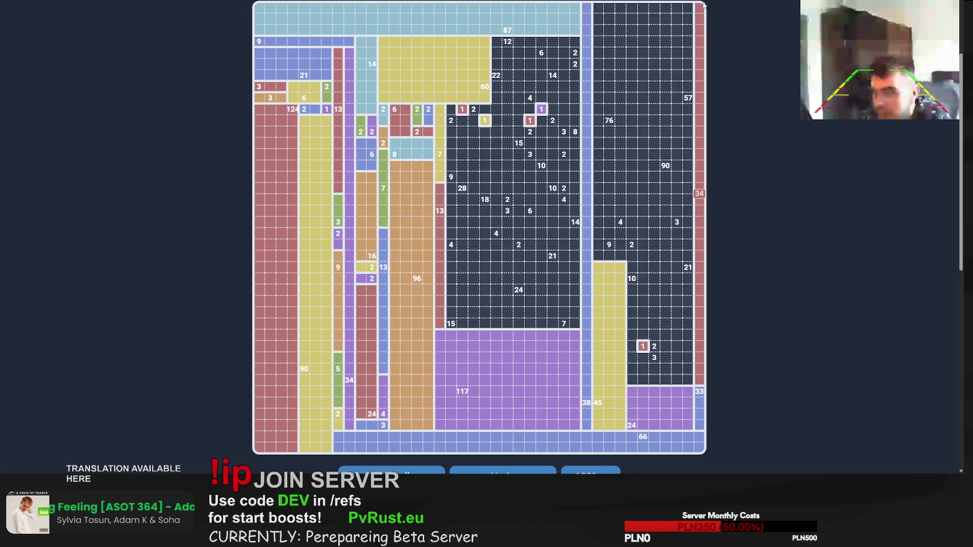
left_click(702, 9)
left_click_drag(699, 87, 698, 87)
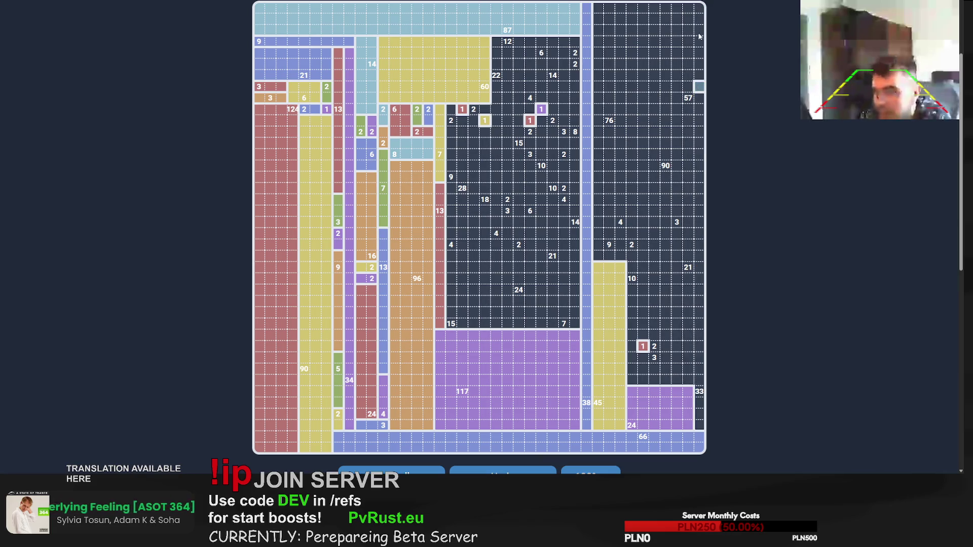
left_click(702, 90)
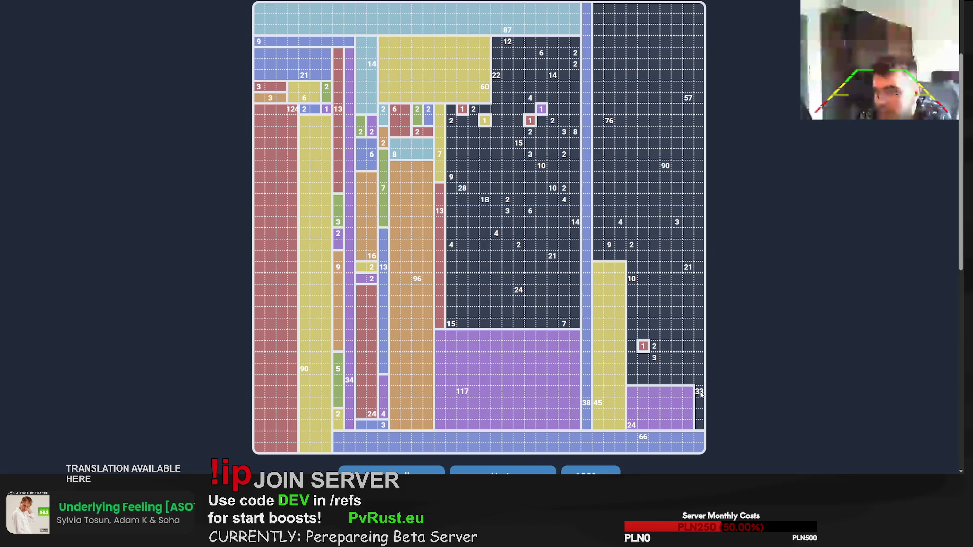
left_click_drag(701, 393, 702, 9)
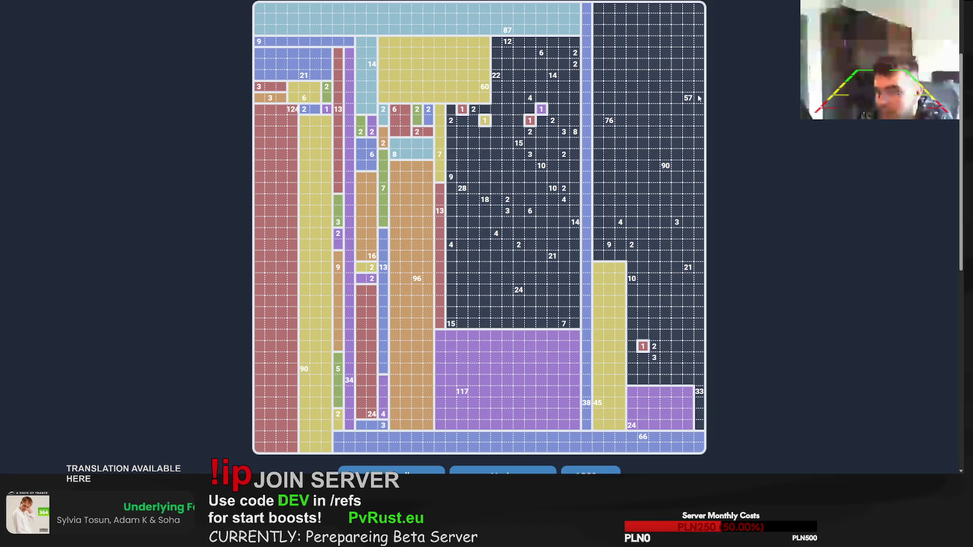
mouse_move(699, 97)
left_mouse_down()
mouse_move(654, 8)
mouse_move(701, 104)
mouse_move(654, 31)
mouse_move(616, 7)
mouse_move(629, 8)
mouse_move(619, 13)
mouse_move(699, 102)
mouse_move(601, 36)
mouse_move(706, 10)
mouse_move(661, 120)
left_mouse_up()
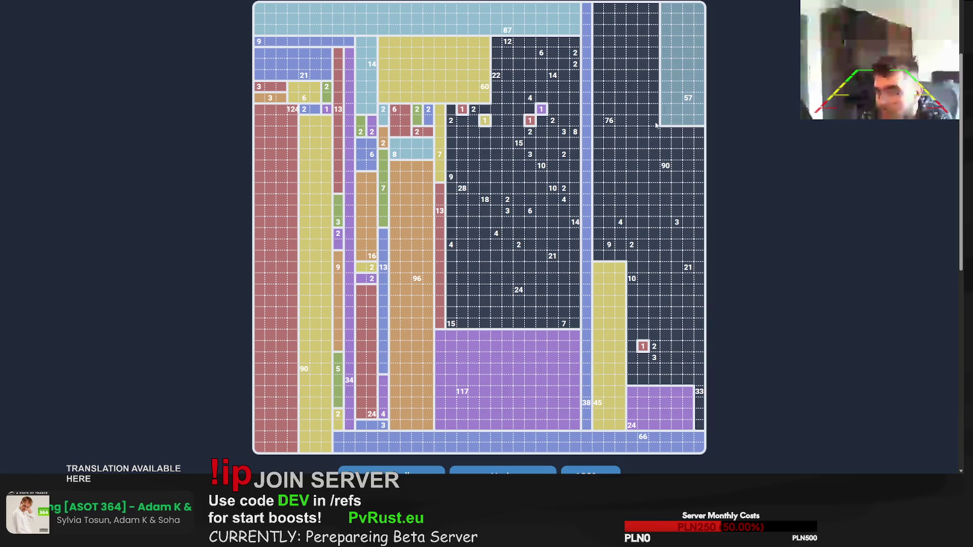
Step: Redraw the 57 block as 4×11, place the 7 row, and cover 14 with a 1×14 column
left_click_drag(699, 21, 699, 8)
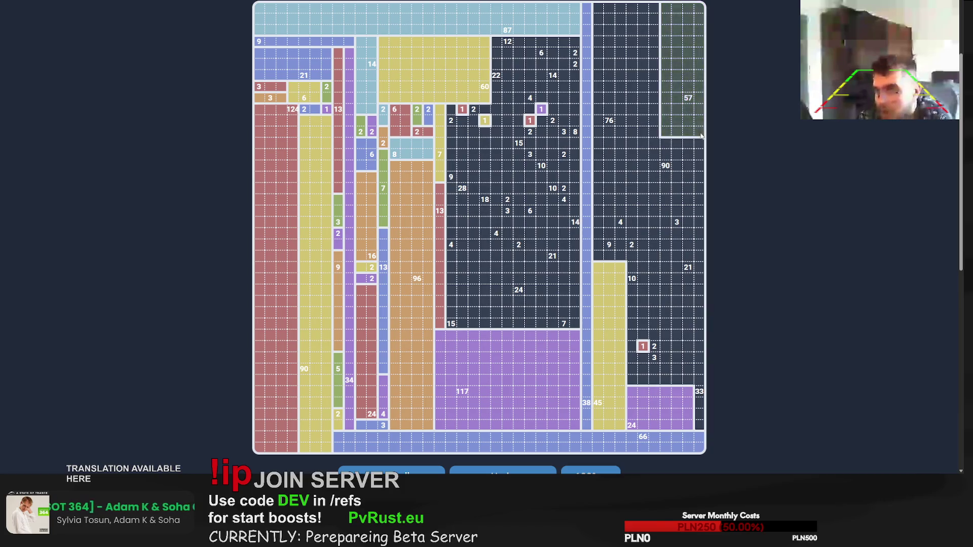
left_click_drag(702, 136, 665, 26)
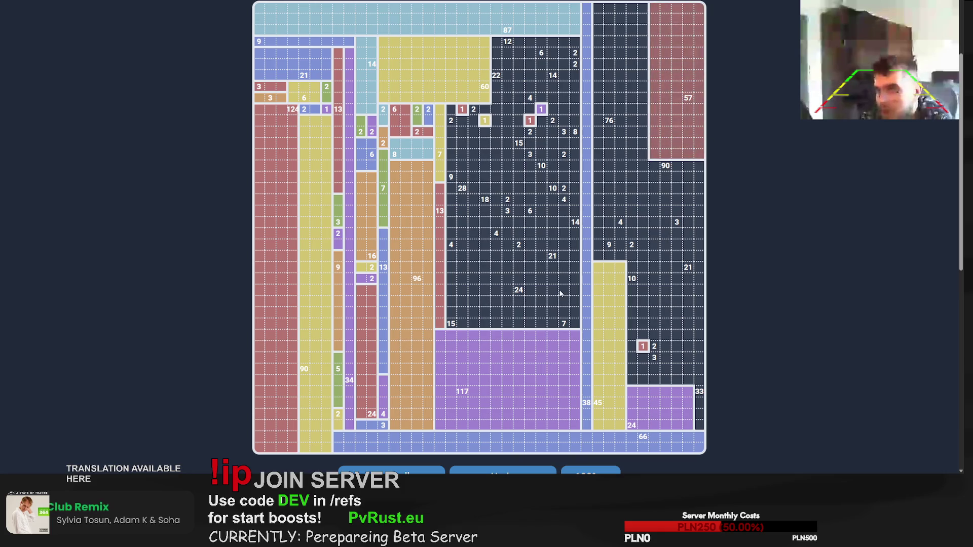
mouse_move(573, 326)
left_mouse_down()
mouse_move(469, 320)
mouse_move(500, 300)
mouse_move(568, 316)
left_mouse_up()
left_click_drag(576, 164, 575, 314)
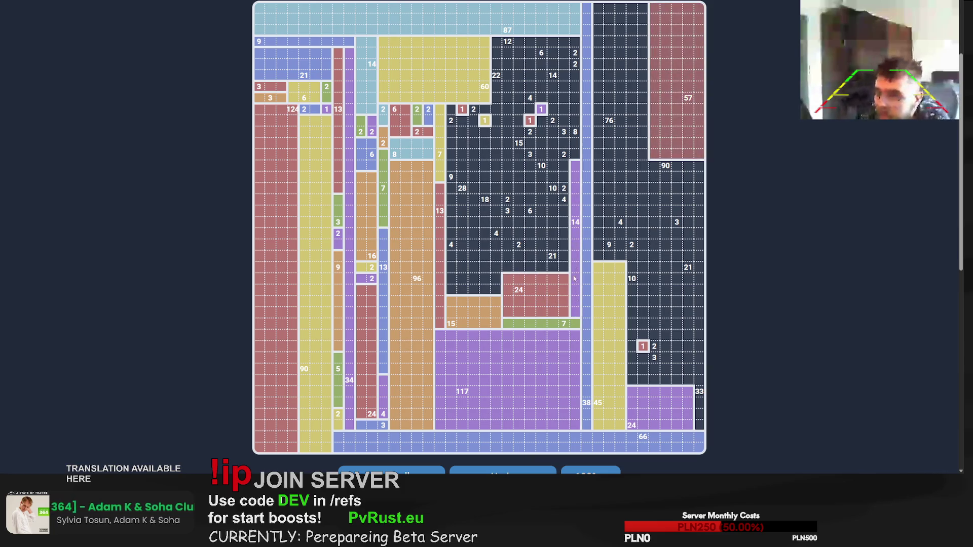
Step: Add regions for the 2 and 8 clues and fill the top rows around the 12 and 6 clues
mouse_move(566, 156)
left_mouse_down()
mouse_move(576, 155)
mouse_move(576, 74)
mouse_move(576, 154)
mouse_move(564, 143)
left_mouse_up()
left_click_drag(564, 108, 568, 131)
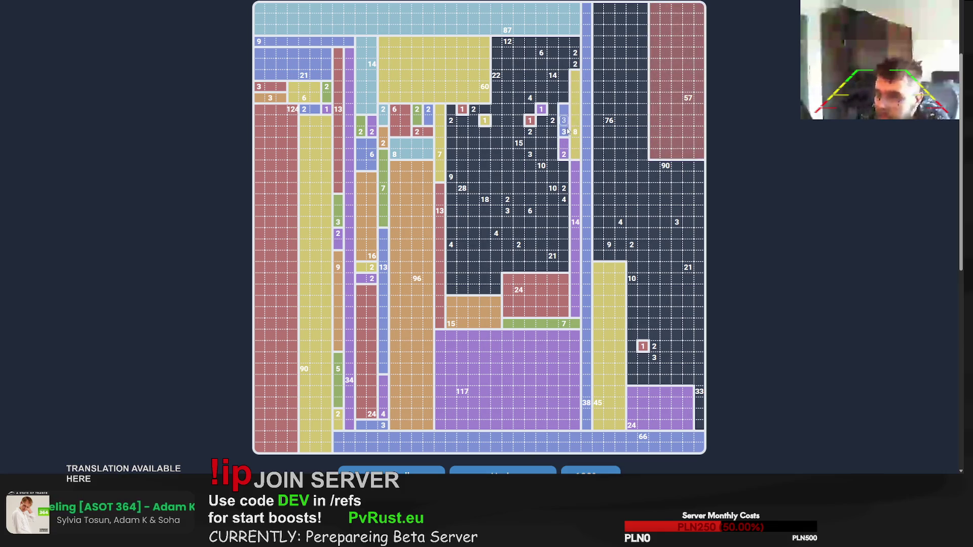
mouse_move(576, 65)
left_mouse_down()
mouse_move(564, 65)
mouse_move(576, 52)
left_mouse_up()
mouse_move(497, 41)
left_mouse_down()
mouse_move(577, 44)
mouse_move(570, 70)
mouse_move(531, 69)
mouse_move(564, 42)
mouse_move(576, 53)
mouse_move(540, 102)
mouse_move(552, 124)
mouse_move(552, 112)
left_mouse_up()
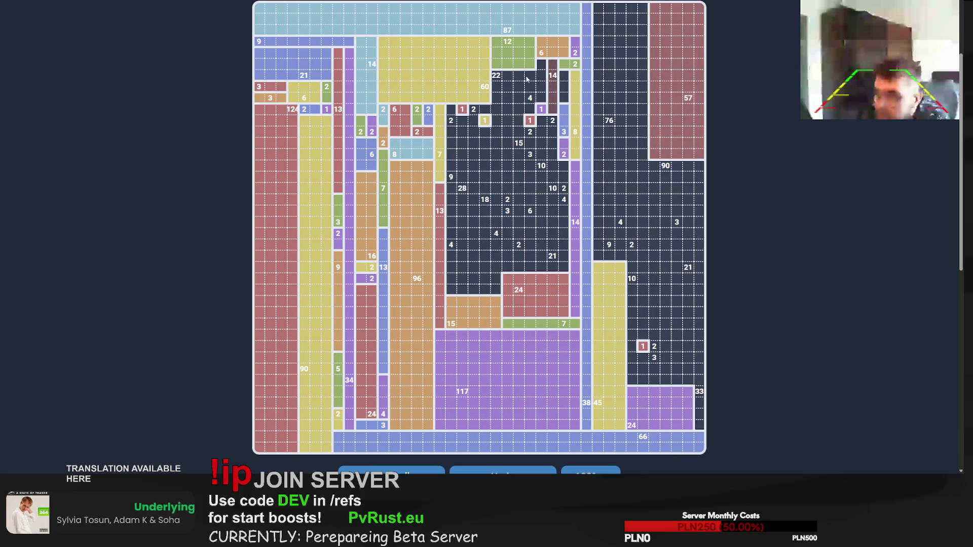
Step: Replace the upper 14 column with a 2×7 block and redraw the 2 and 8 rectangles
left_click(553, 91)
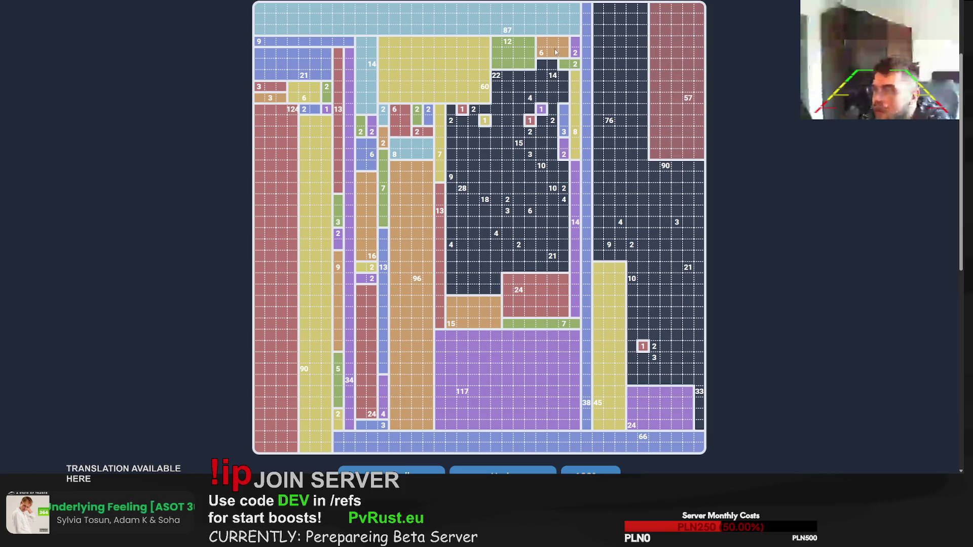
left_click_drag(556, 53, 565, 110)
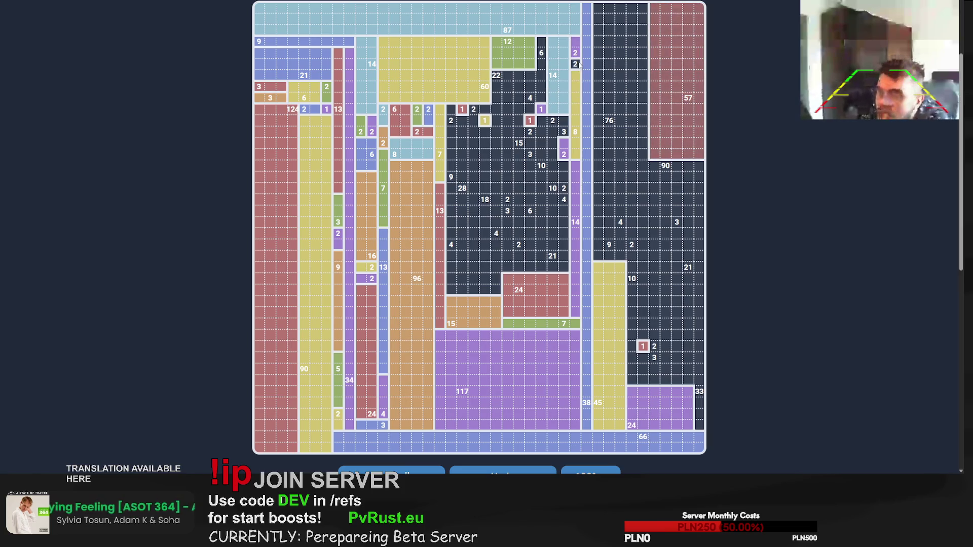
mouse_move(579, 64)
left_mouse_down()
mouse_move(576, 325)
mouse_move(494, 325)
mouse_move(487, 252)
mouse_move(486, 278)
mouse_move(452, 326)
mouse_move(484, 269)
mouse_move(476, 259)
mouse_move(491, 264)
mouse_move(466, 280)
mouse_move(490, 307)
left_mouse_up()
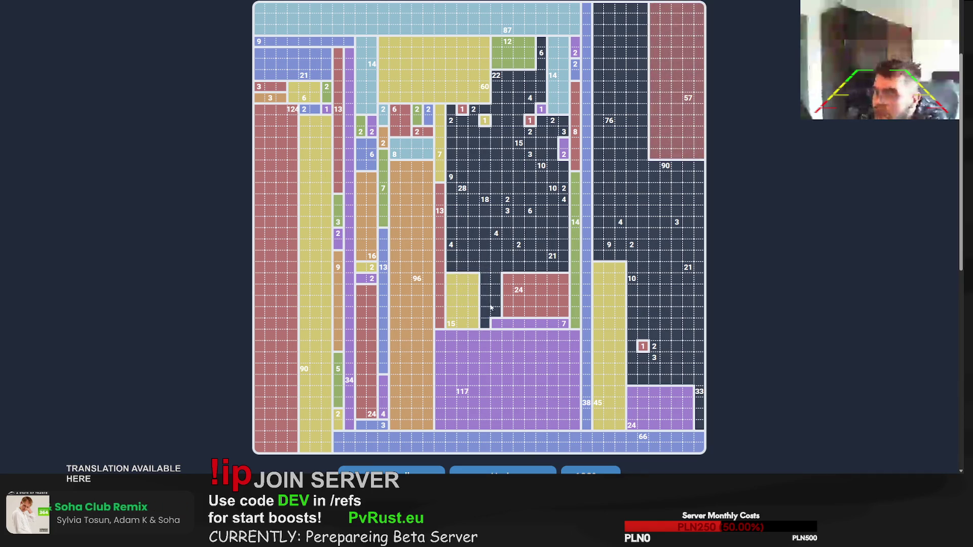
Step: Place a column for 18, rectangles for 24 and 21 (3 by 7), a 2-cell piece and 10 and 4
left_click_drag(486, 135, 488, 325)
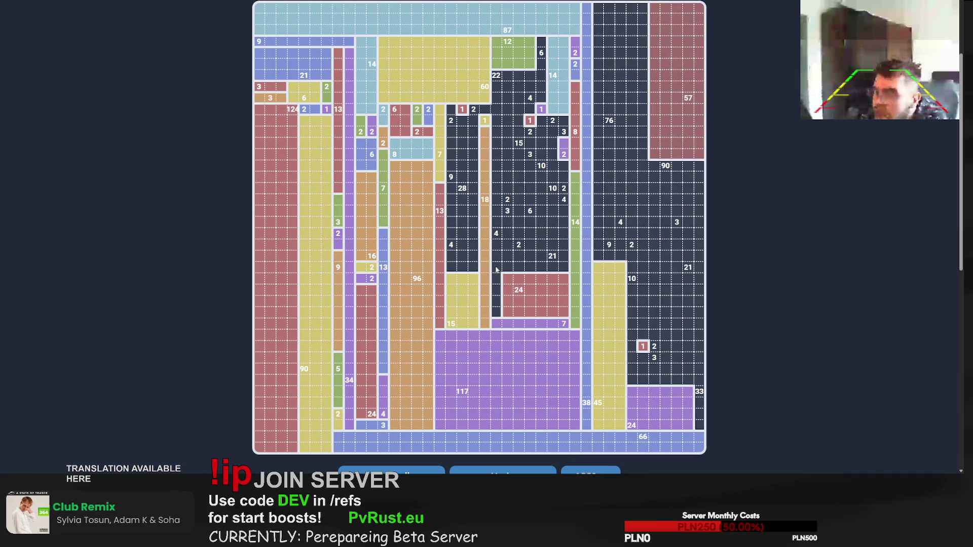
left_click_drag(528, 301, 558, 315)
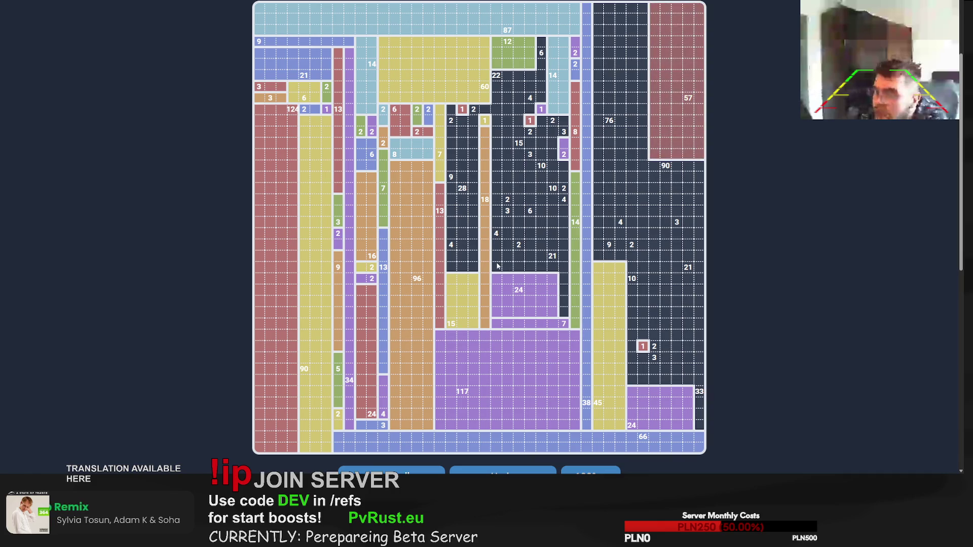
mouse_move(498, 256)
left_mouse_down()
mouse_move(543, 313)
mouse_move(531, 313)
left_mouse_up()
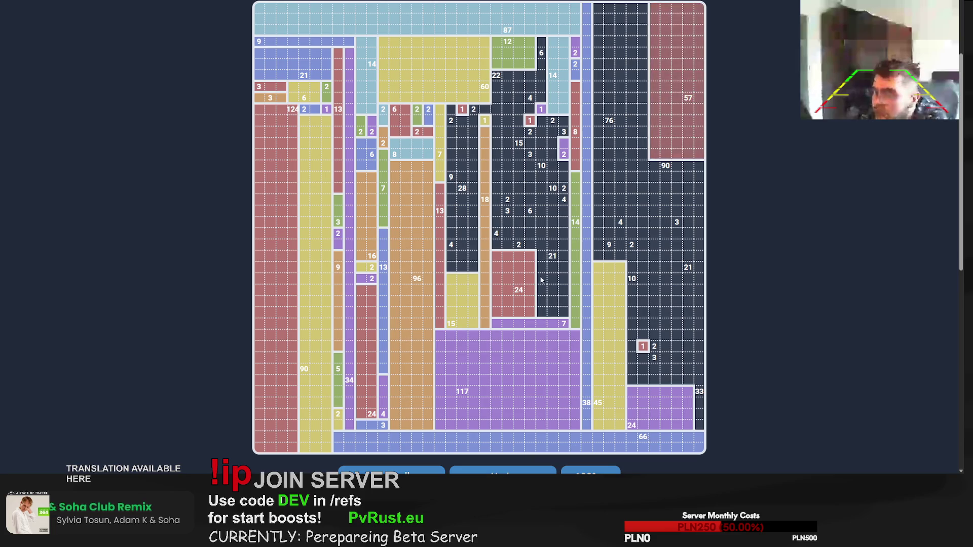
left_click_drag(540, 253, 564, 312)
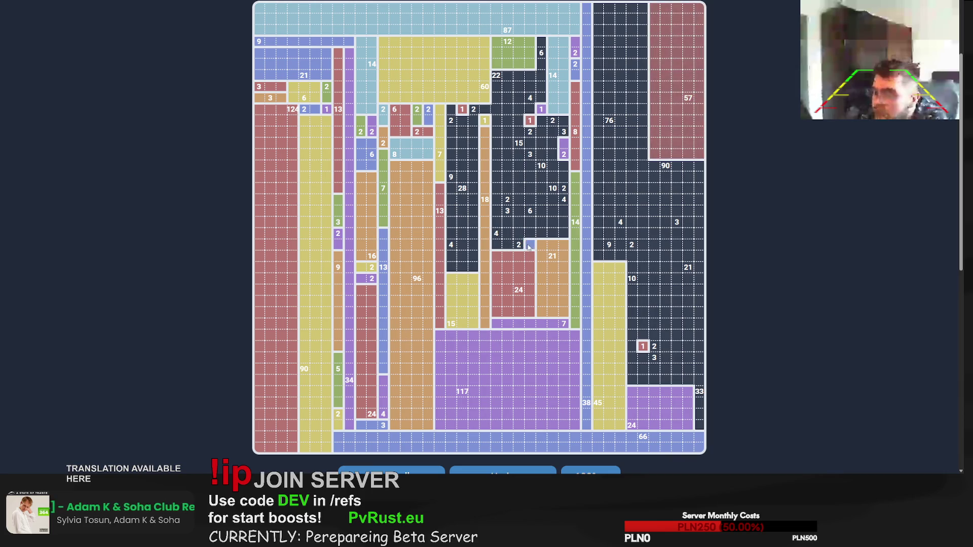
left_click_drag(530, 245, 508, 231)
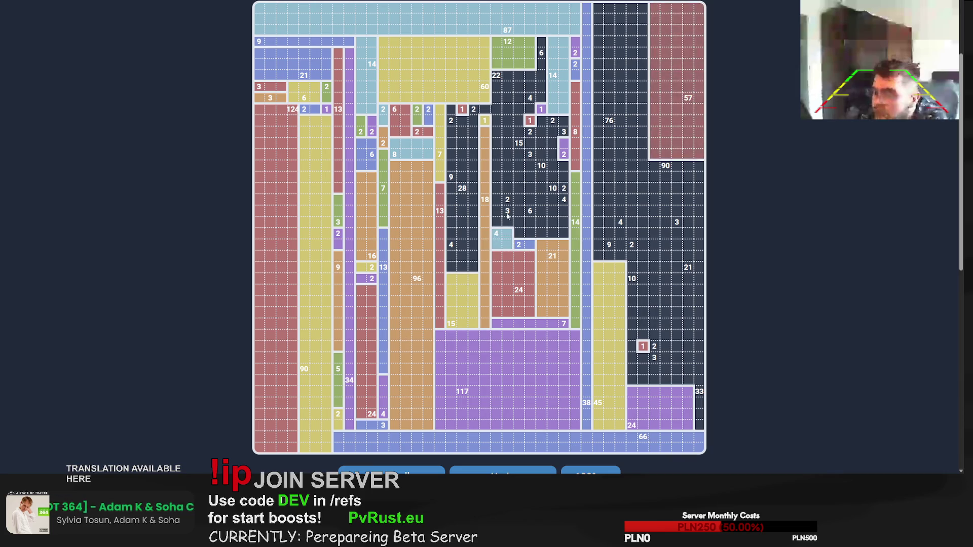
mouse_move(556, 187)
left_mouse_down()
mouse_move(541, 234)
mouse_move(564, 212)
mouse_move(565, 235)
mouse_move(563, 177)
mouse_move(506, 179)
left_mouse_up()
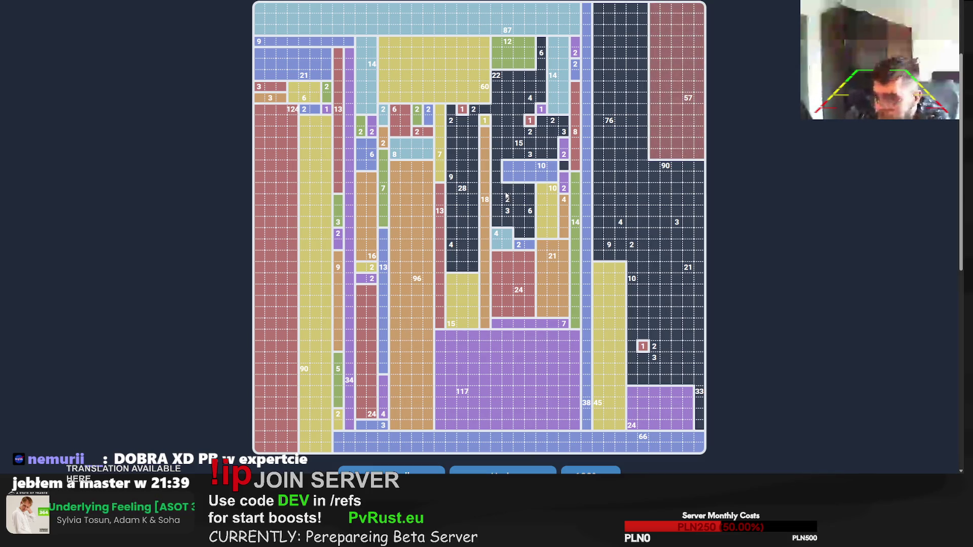
Step: Redo the 6, 3 and 4 clues as vertical columns, including a 1 by 4 for the 4
scroll(503, 194, "up", 3)
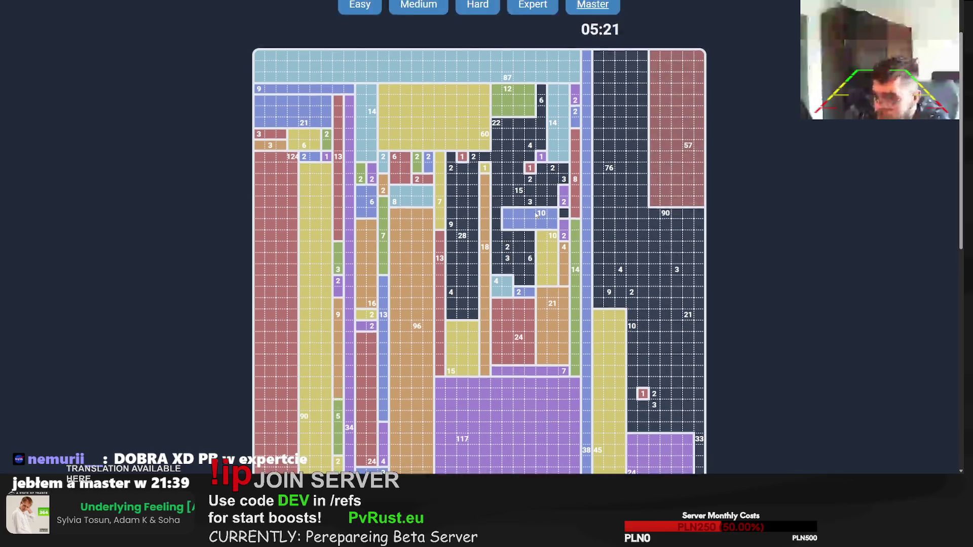
scroll(532, 221, "down", 1)
scroll(533, 222, "down", 3)
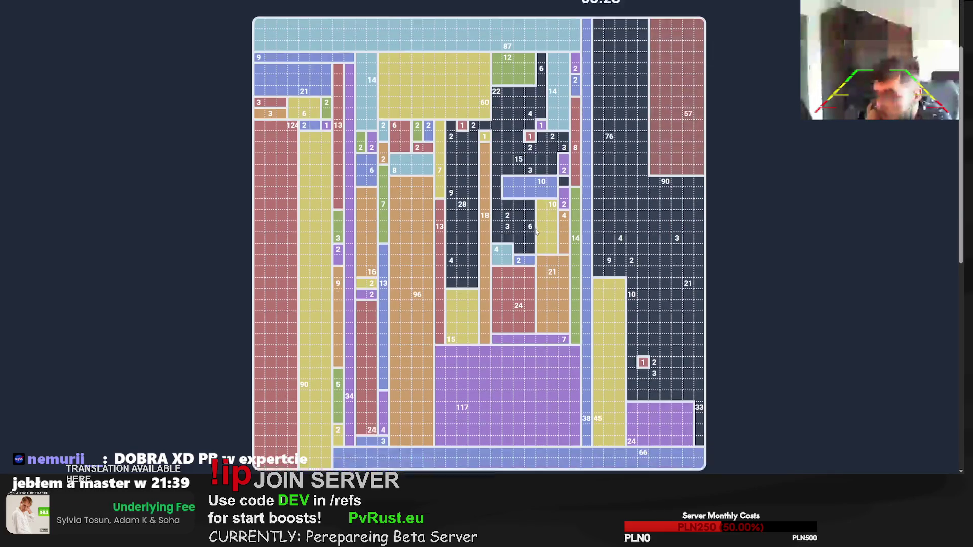
scroll(531, 218, "up", 3)
scroll(530, 215, "down", 3)
mouse_move(530, 212)
left_mouse_down()
mouse_move(519, 233)
mouse_move(507, 222)
left_mouse_up()
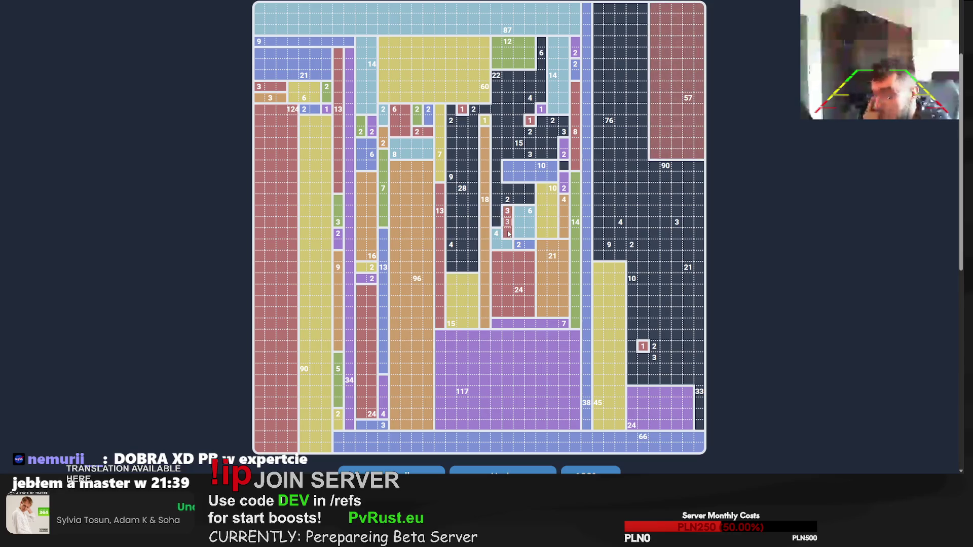
left_click(498, 235)
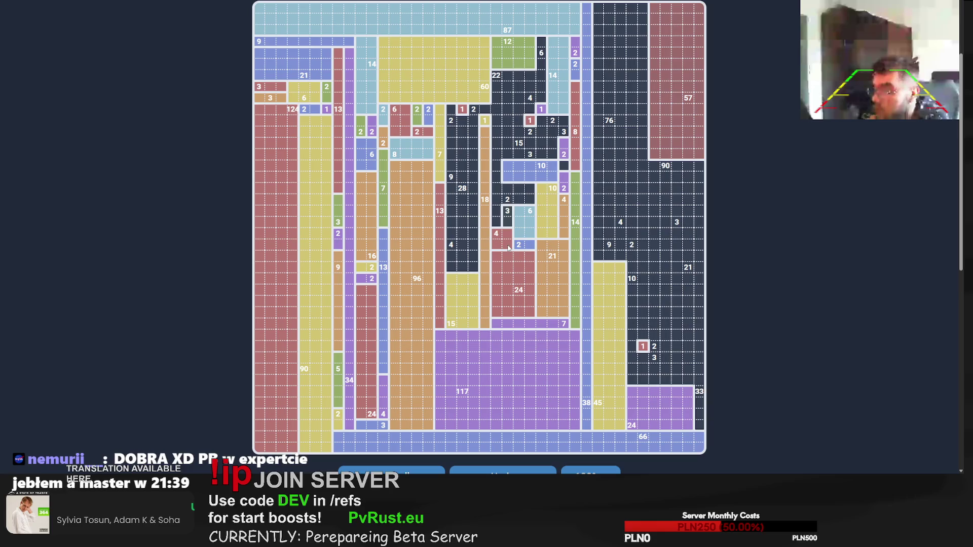
mouse_move(497, 210)
left_mouse_down()
mouse_move(496, 247)
mouse_move(510, 246)
left_mouse_up()
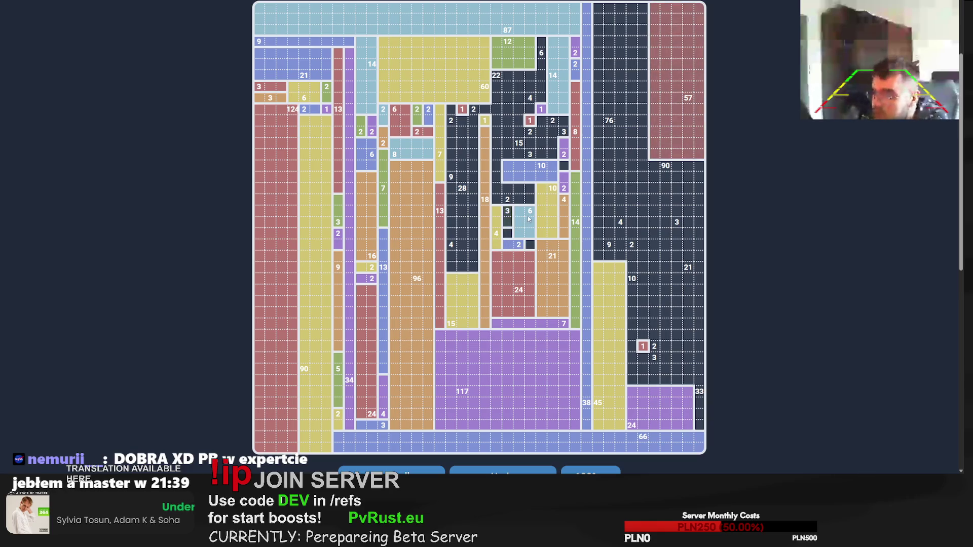
left_click_drag(530, 199, 531, 247)
left_click_drag(507, 210, 510, 237)
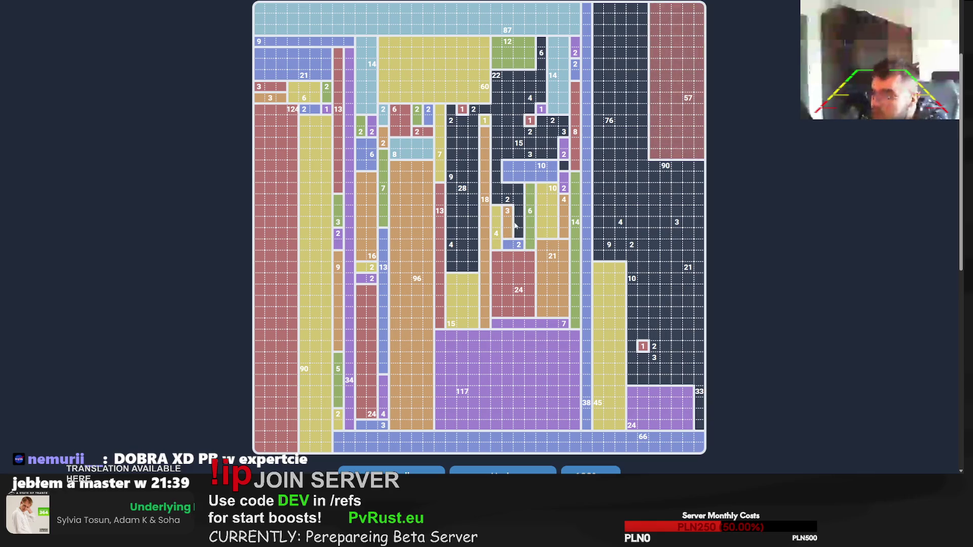
Step: Redraw the 10 clue vertically, add the top 2 rectangle, and make the 3 a vertical column
left_click(525, 176)
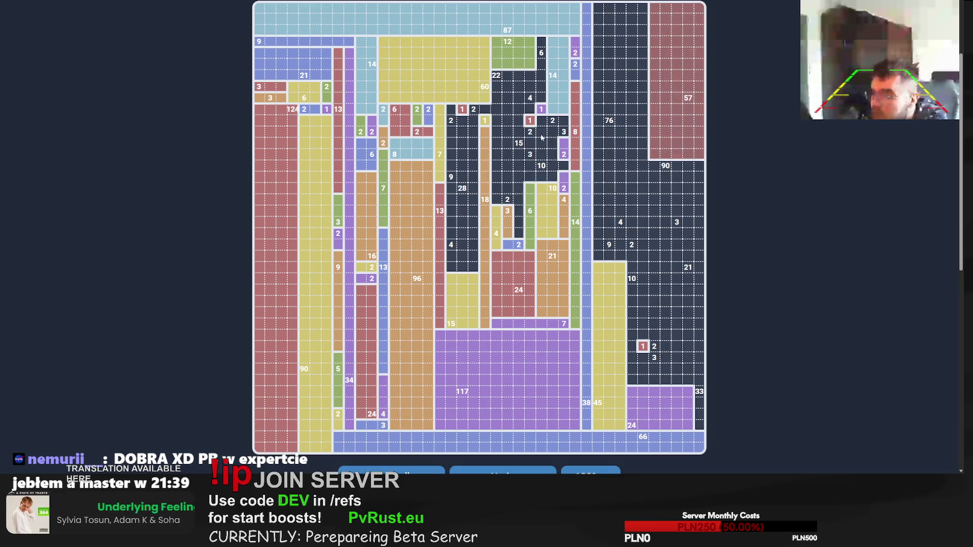
left_click_drag(540, 128, 552, 178)
left_click_drag(548, 123, 540, 122)
mouse_move(564, 121)
left_mouse_down()
mouse_move(563, 157)
mouse_move(564, 145)
mouse_move(530, 177)
left_mouse_up()
left_click_drag(530, 130, 530, 143)
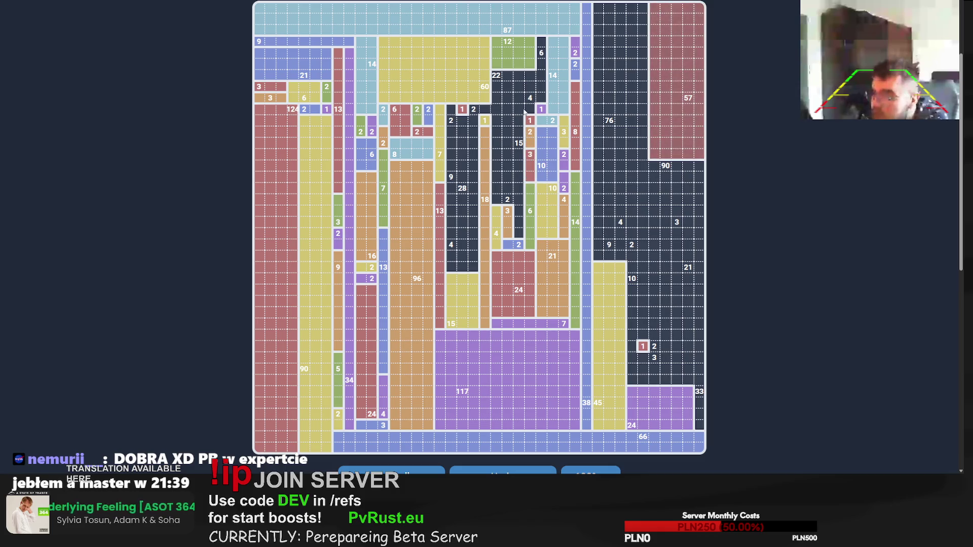
Step: Place the 15 column, a 2 rectangle and a long column for the 22 clue
mouse_move(519, 75)
left_mouse_down()
mouse_move(507, 210)
mouse_move(520, 234)
left_mouse_up()
left_click_drag(507, 199, 496, 199)
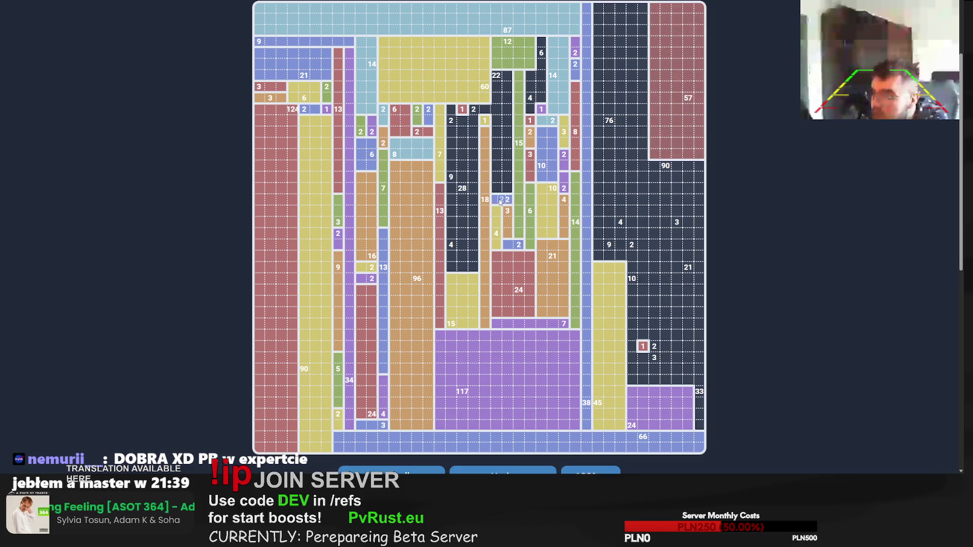
left_click_drag(496, 75, 506, 191)
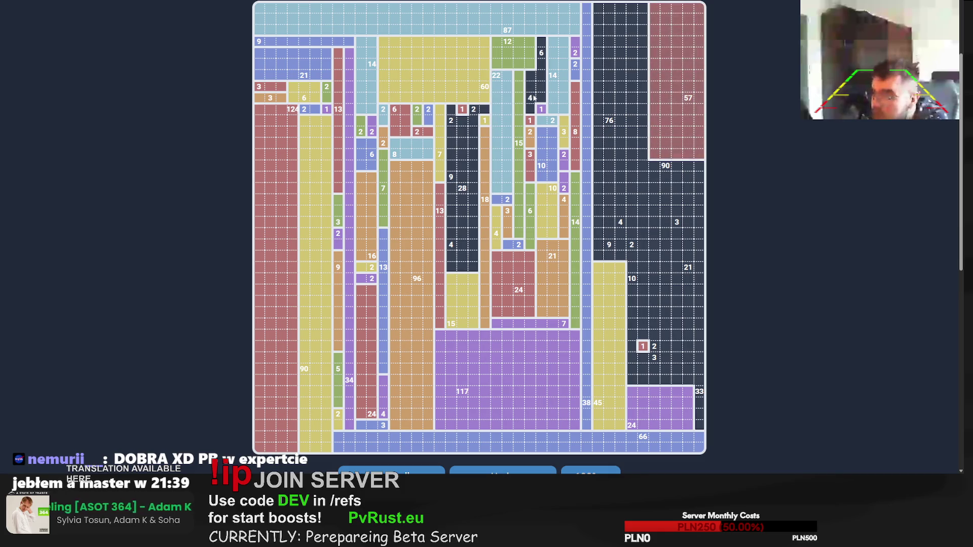
mouse_move(531, 99)
left_mouse_down()
mouse_move(542, 87)
mouse_move(530, 111)
left_mouse_up()
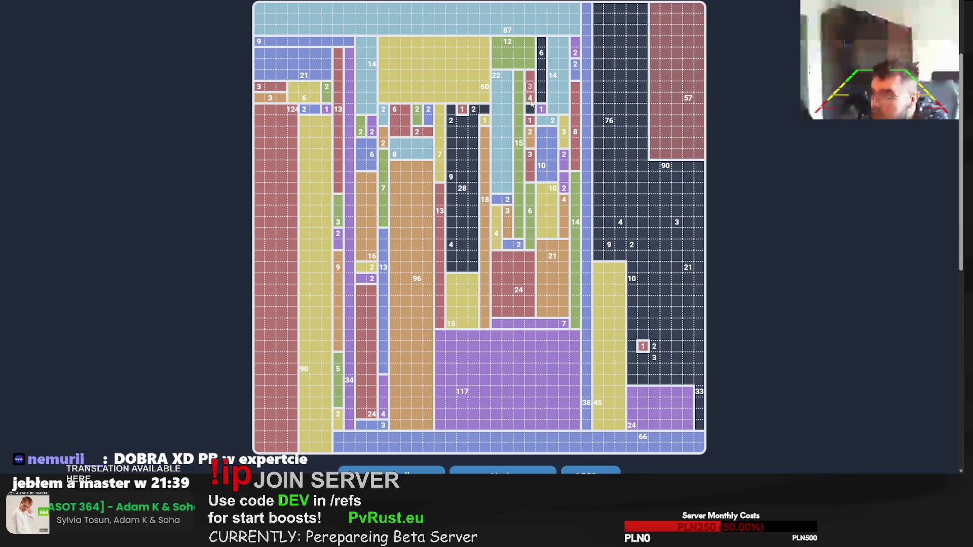
Step: Add the 4 and 6 columns, small 2 rectangles, a two-wide 28 column, and the 9 and 4 pieces
left_click_drag(542, 43, 541, 101)
mouse_move(484, 109)
left_mouse_down()
mouse_move(451, 120)
mouse_move(464, 274)
left_mouse_up()
left_click_drag(451, 131, 451, 227)
left_click_drag(450, 233, 451, 270)
Step: Remove the 57 rectangle and place rectangles for the 10, 24 and 33 clues
left_click(685, 139)
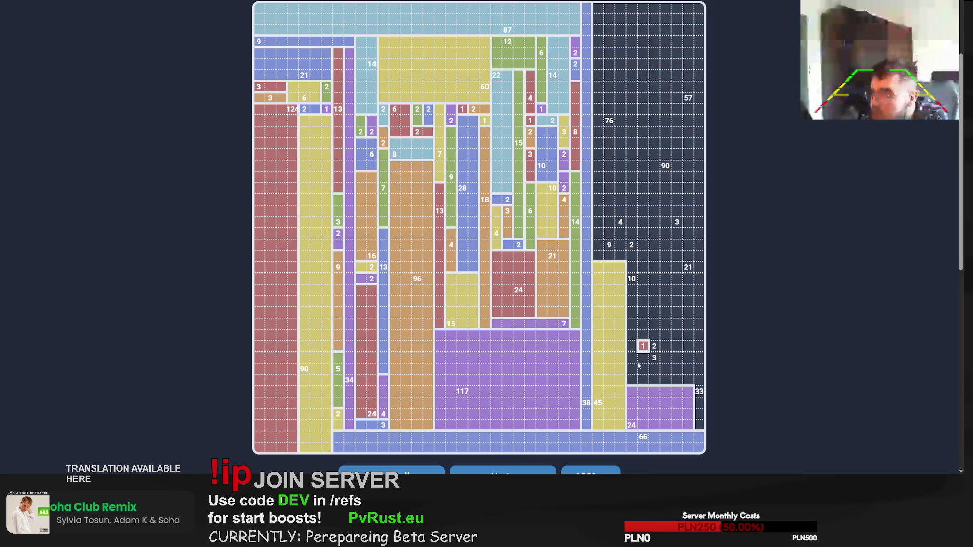
mouse_move(632, 278)
left_mouse_down()
mouse_move(632, 380)
mouse_move(651, 358)
mouse_move(668, 358)
left_mouse_up()
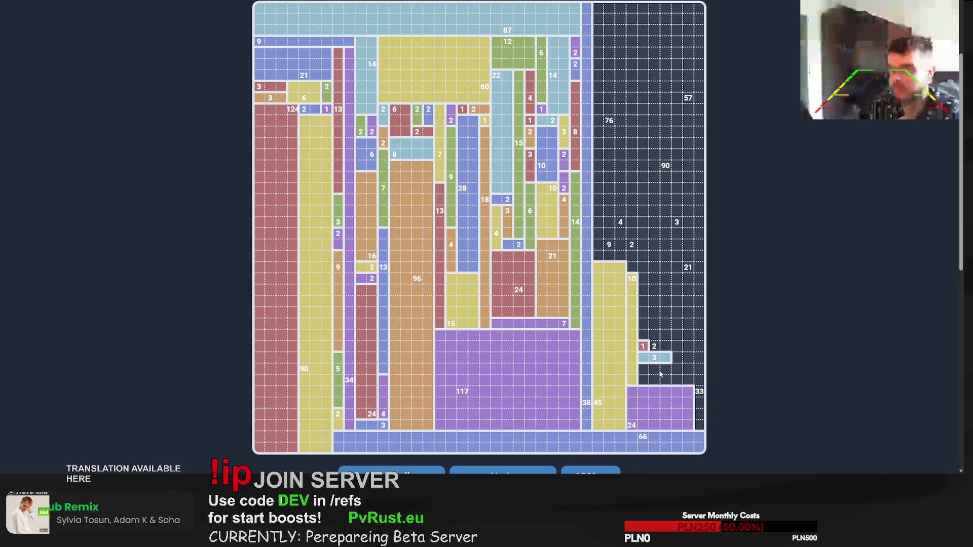
left_click_drag(677, 425, 634, 370)
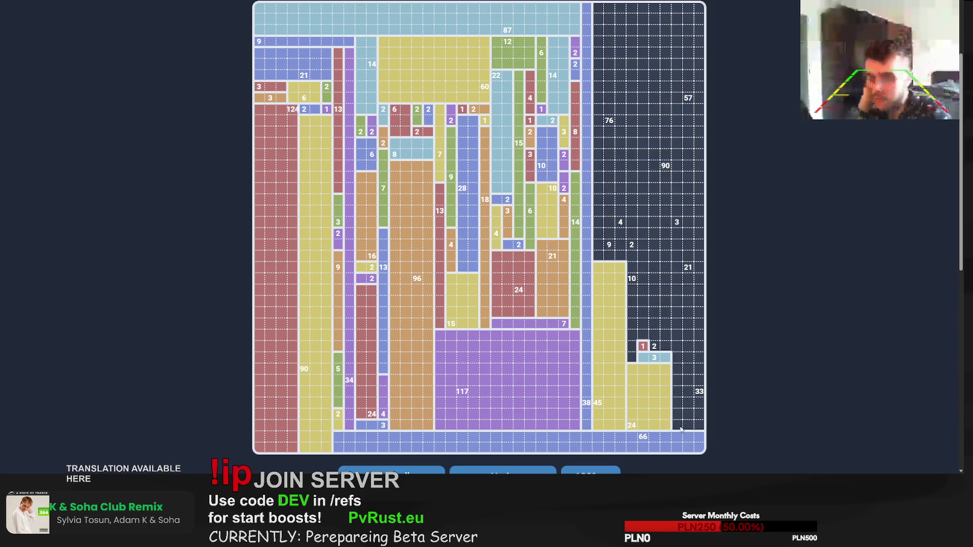
mouse_move(677, 425)
left_mouse_down()
mouse_move(706, 307)
mouse_move(705, 318)
left_mouse_up()
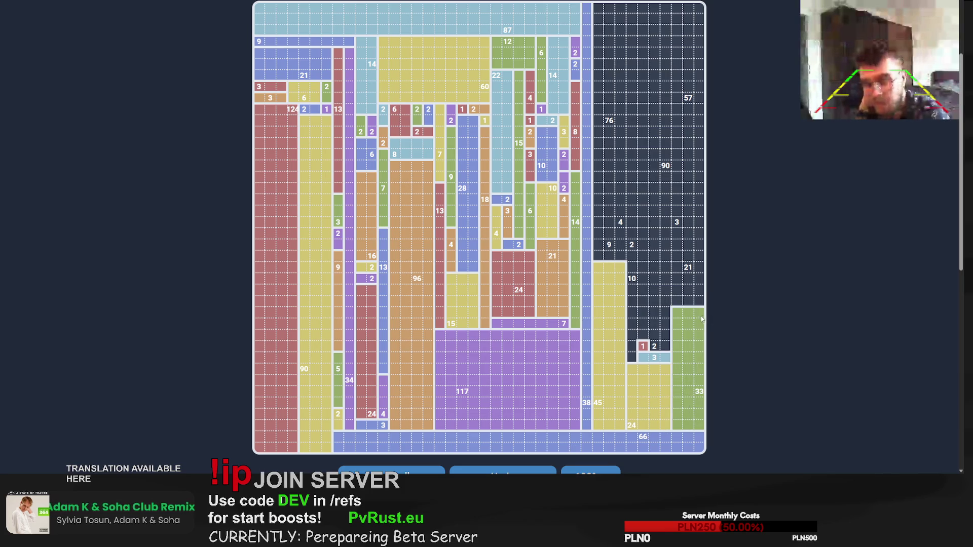
mouse_move(632, 266)
left_mouse_down()
mouse_move(631, 361)
mouse_move(660, 358)
mouse_move(657, 338)
left_mouse_up()
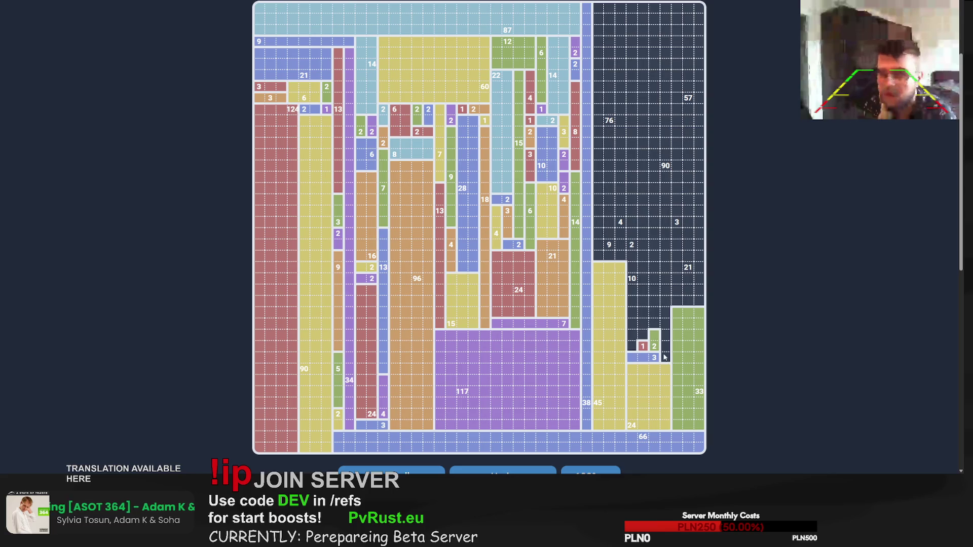
mouse_move(668, 359)
left_mouse_down()
mouse_move(641, 359)
mouse_move(652, 346)
left_mouse_up()
Step: Draw the 10, 90 and 57 columns, then the 3, 21, 2, 9 and 4 blocks
left_click_drag(632, 266, 631, 360)
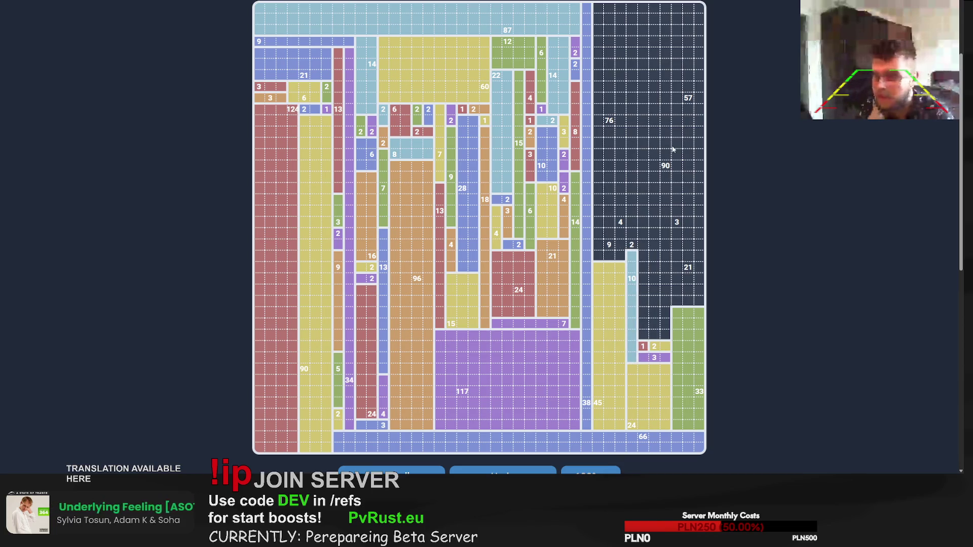
left_click_drag(645, 330, 663, 62)
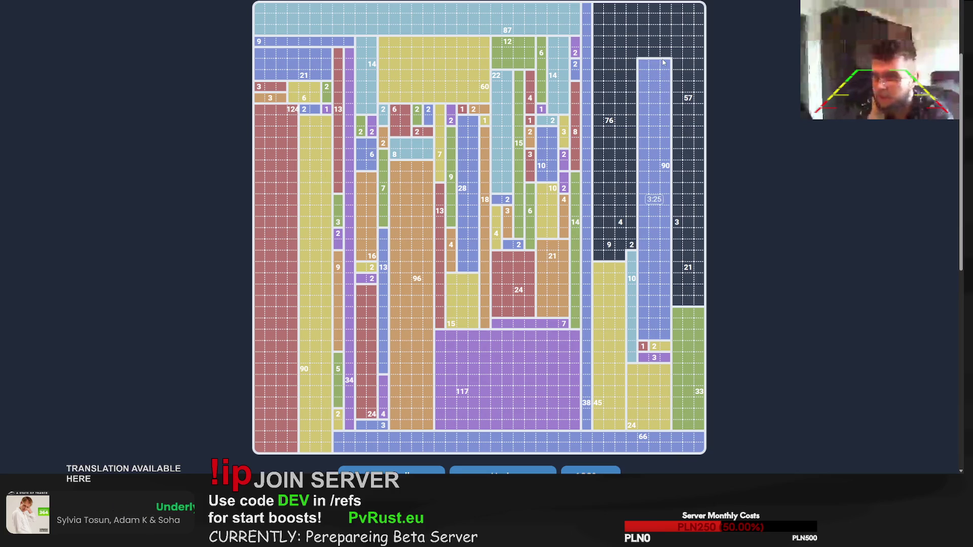
mouse_move(663, 62)
left_mouse_down()
mouse_move(665, 9)
mouse_move(682, 25)
mouse_move(706, 144)
mouse_move(690, 273)
mouse_move(698, 305)
left_mouse_up()
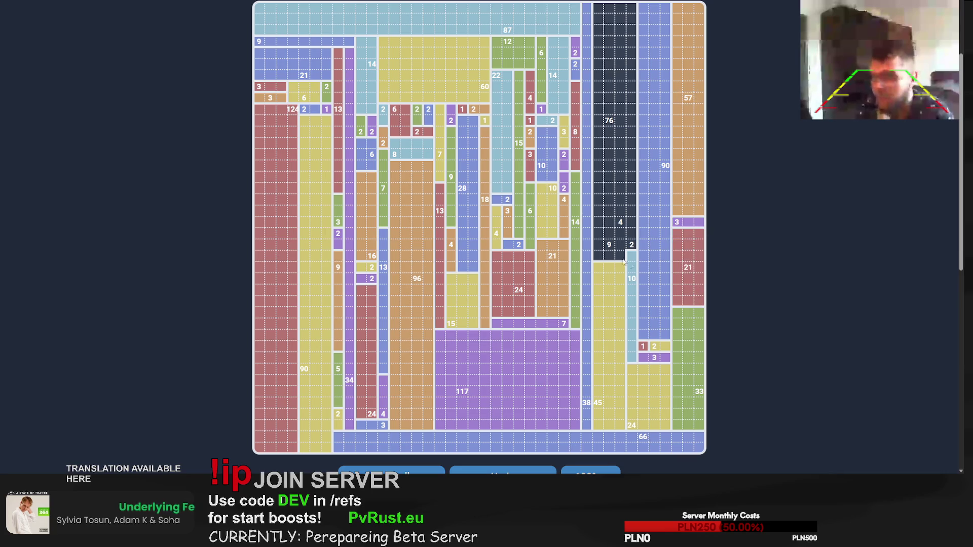
mouse_move(632, 250)
left_mouse_down()
mouse_move(631, 218)
mouse_move(623, 257)
left_mouse_up()
mouse_move(597, 222)
left_mouse_down()
mouse_move(633, 222)
mouse_move(630, 14)
left_mouse_up()
scroll(660, 196, "up", 2)
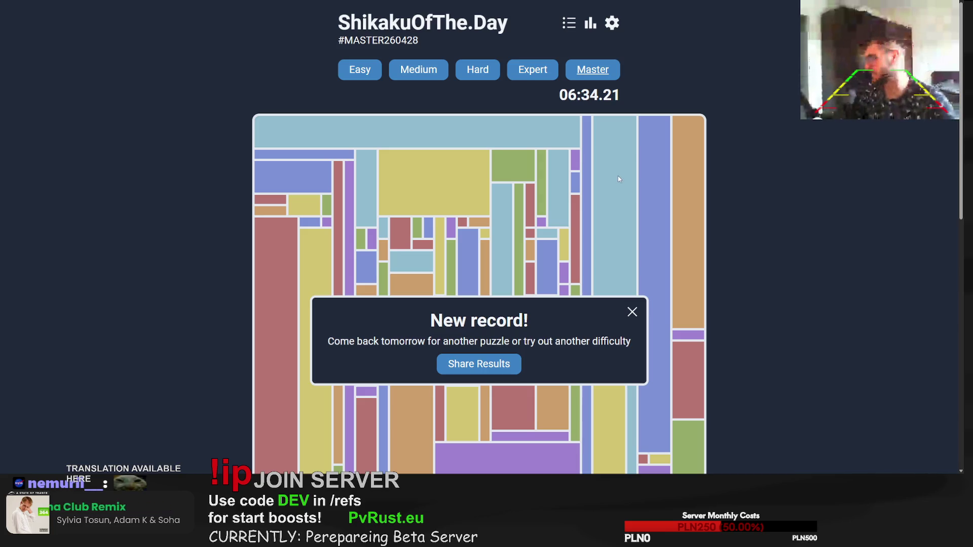
Step: Copy the 06:34.21 new-record results from the popup for sharing
scroll(619, 175, "down", 3)
left_click(483, 292)
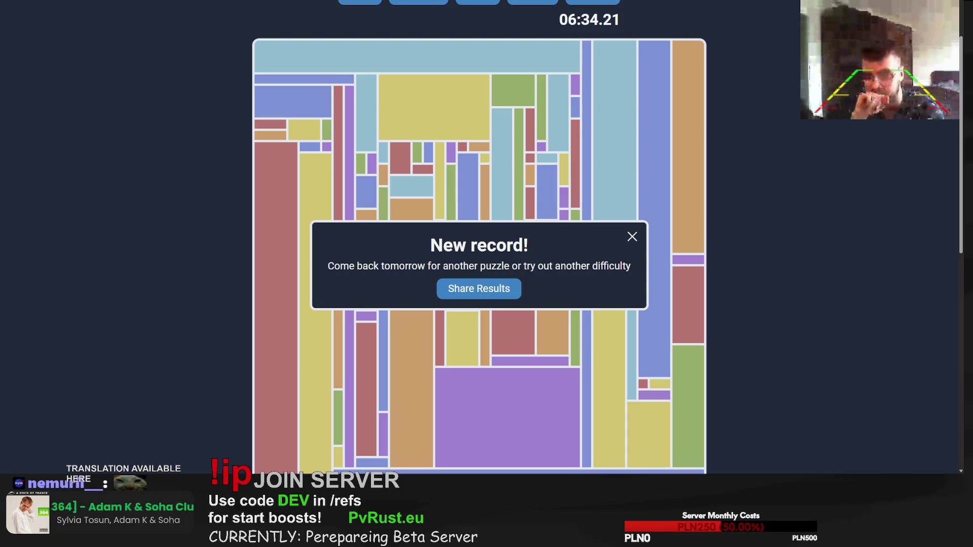
scroll(479, 254, "up", 2)
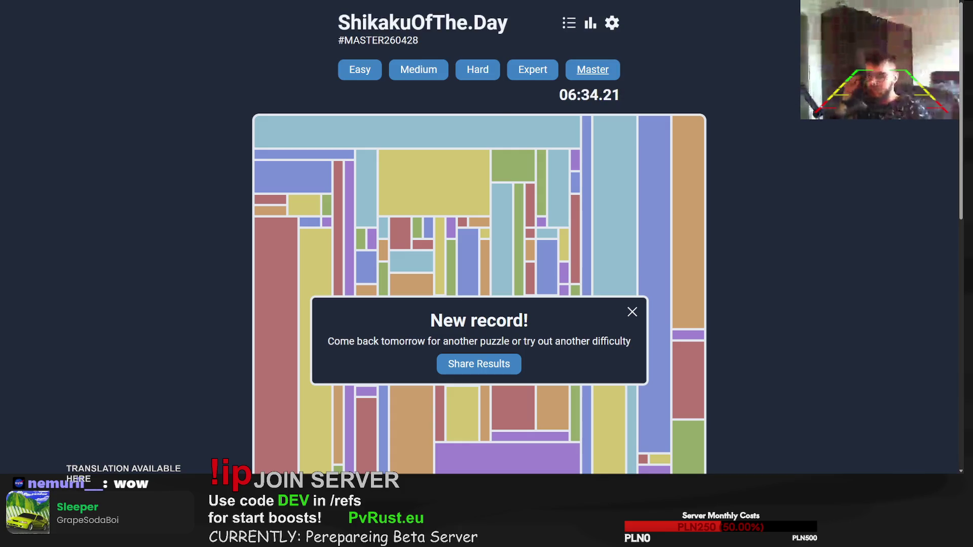
Step: Upload the wood.chestplate model as Private, keeping its original texture and UV, and create the task
key("ctrl+Tab")
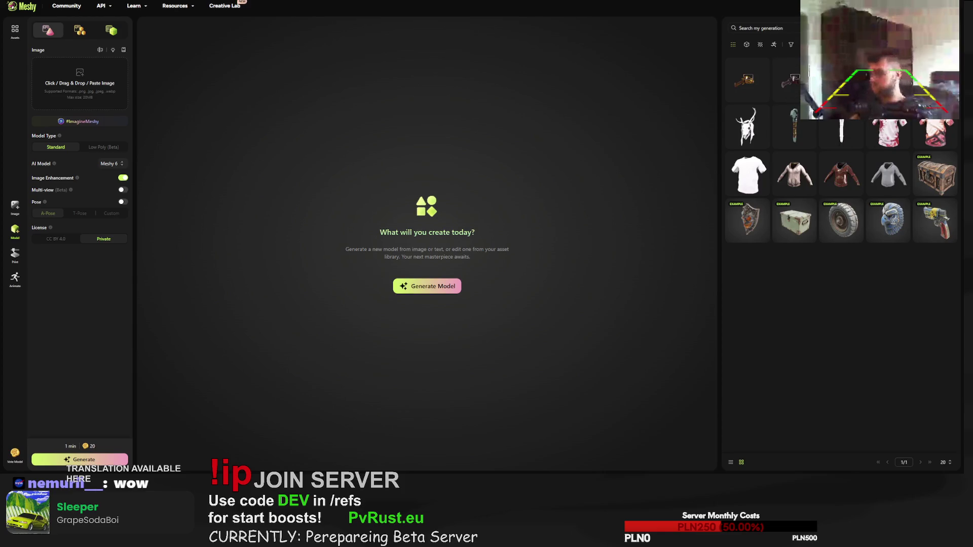
left_click(811, 44)
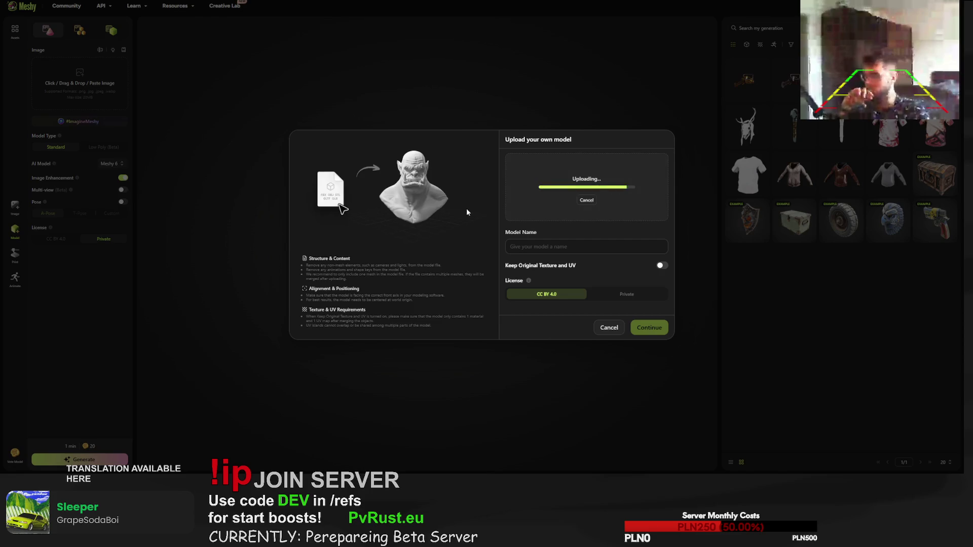
left_click(663, 266)
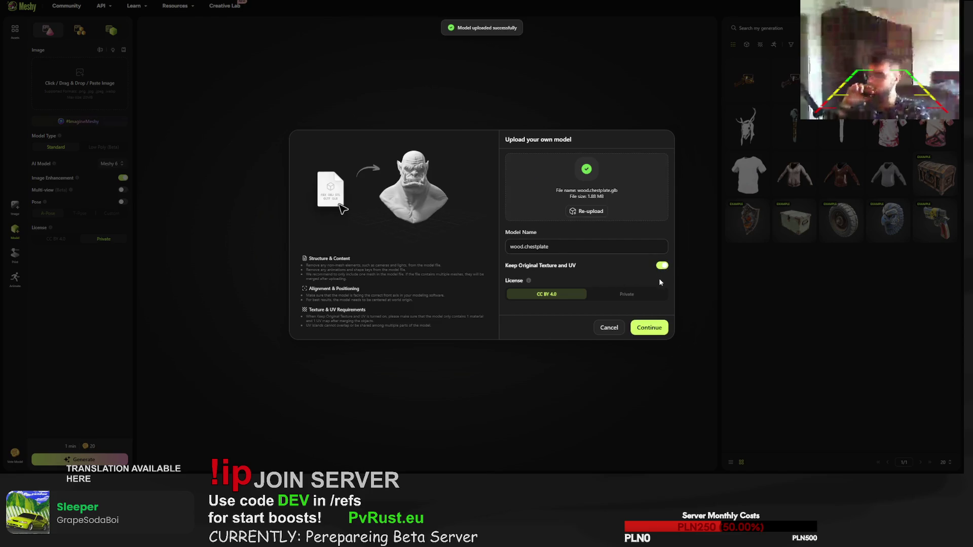
left_click(622, 294)
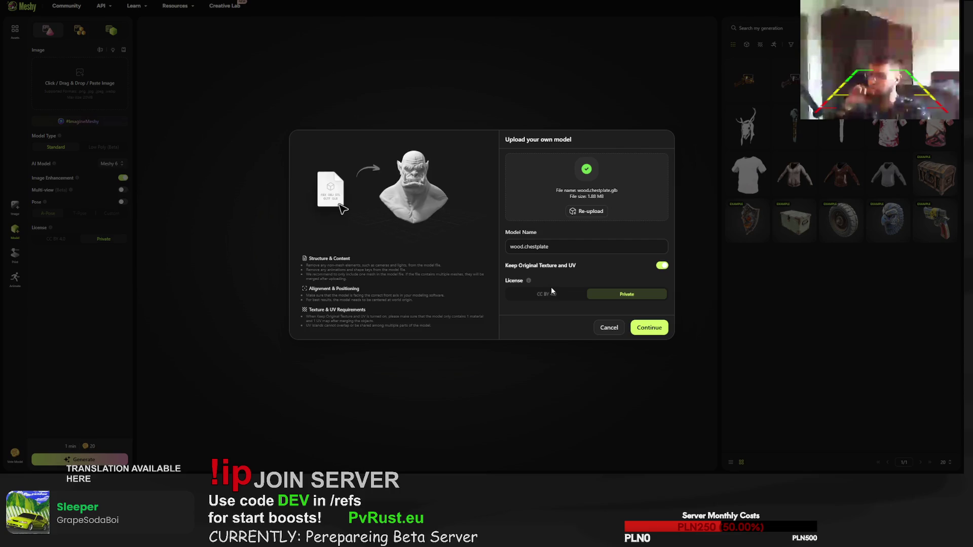
left_click(647, 328)
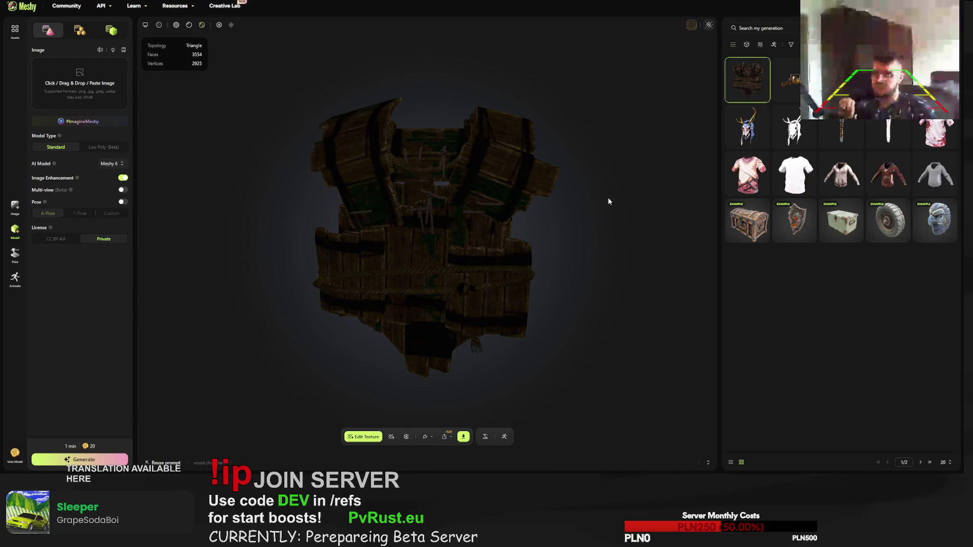
Step: Orbit the chestplate, turn on brighter lighting, and preview then close its UV texture
mouse_move(607, 197)
left_mouse_down()
mouse_move(562, 201)
mouse_move(418, 179)
mouse_move(404, 191)
mouse_move(467, 199)
mouse_move(597, 191)
mouse_move(660, 139)
mouse_move(573, 174)
mouse_move(597, 187)
mouse_move(480, 235)
mouse_move(521, 217)
mouse_move(542, 260)
mouse_move(577, 273)
mouse_move(617, 263)
mouse_move(640, 235)
mouse_move(513, 181)
mouse_move(458, 198)
mouse_move(449, 237)
mouse_move(473, 268)
mouse_move(481, 229)
mouse_move(530, 181)
mouse_move(610, 146)
mouse_move(684, 51)
mouse_move(636, 113)
mouse_move(605, 111)
left_mouse_up()
left_click(690, 25)
scroll(605, 111, "down", 5)
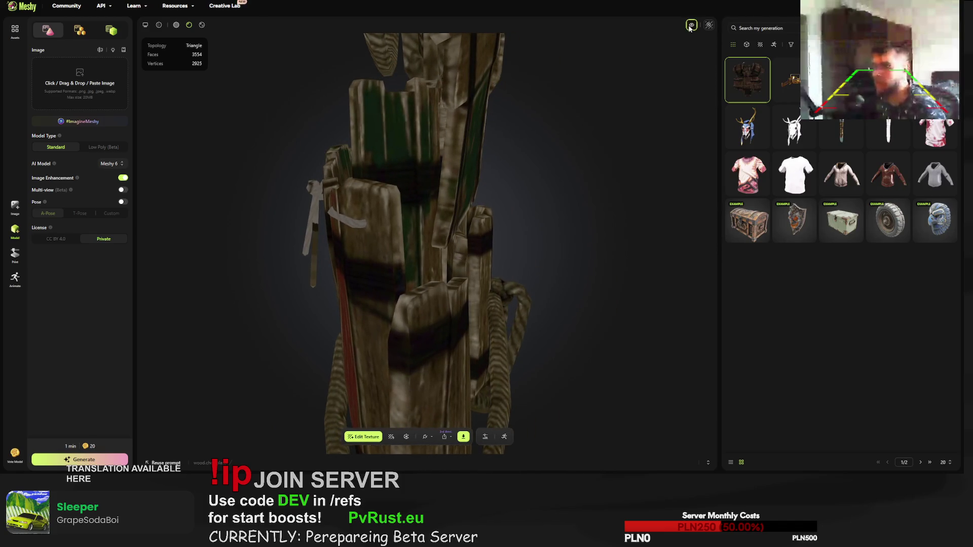
left_click(709, 25)
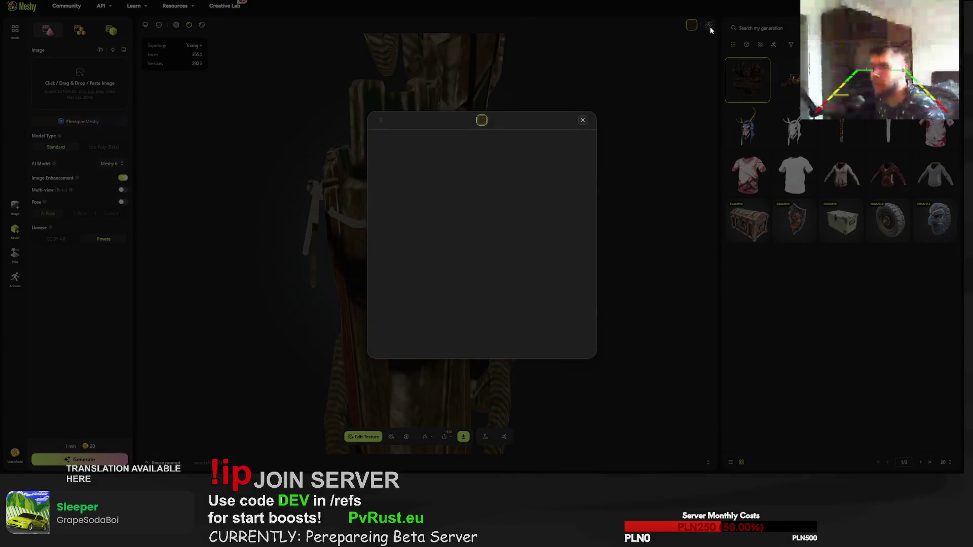
left_click(583, 122)
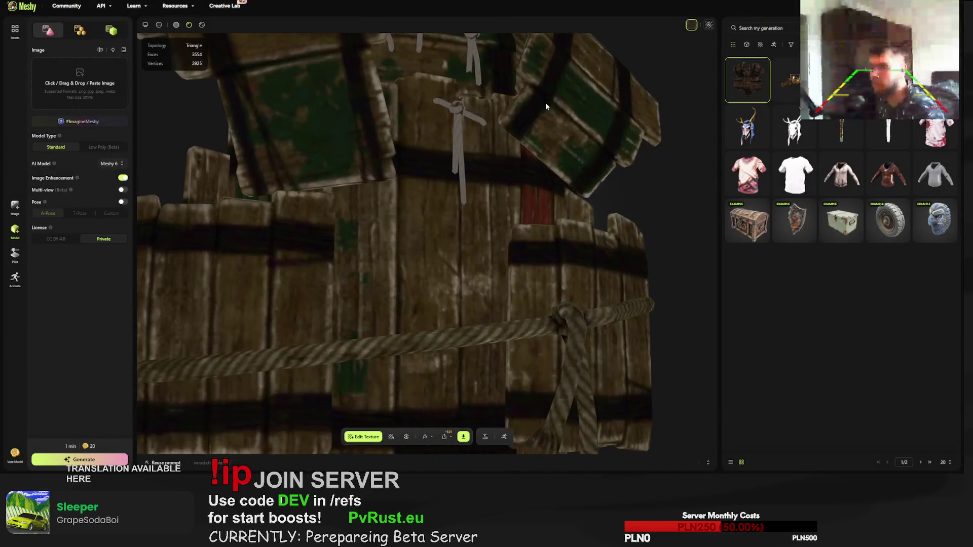
scroll(545, 102, "down", 5)
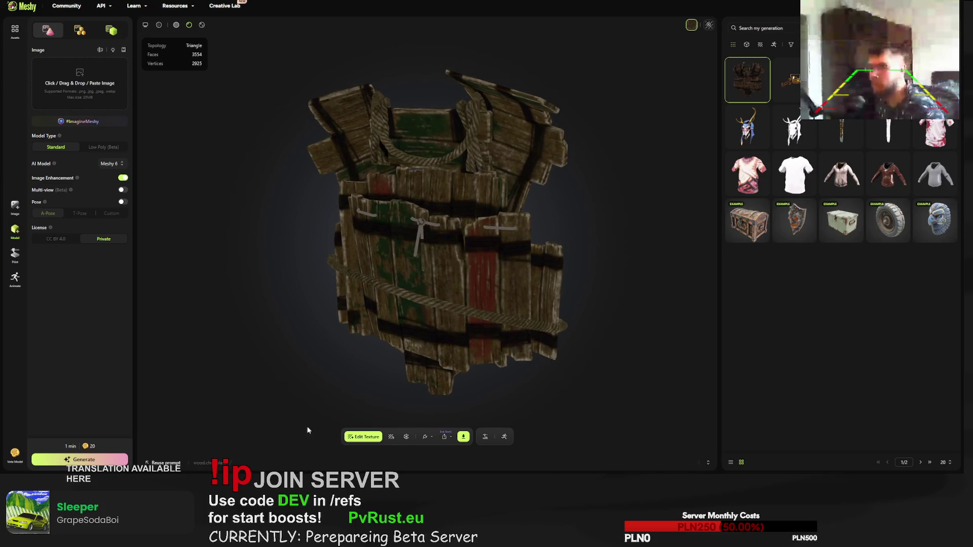
Step: Open the chestplate's retexture prompt, enable HD texture, and select the existing prompt text
left_click(392, 439)
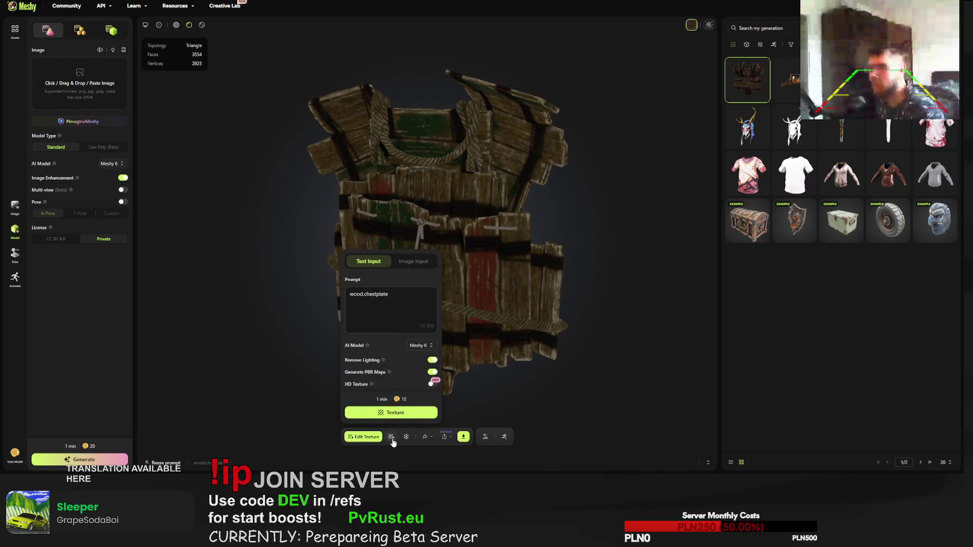
left_click(374, 295)
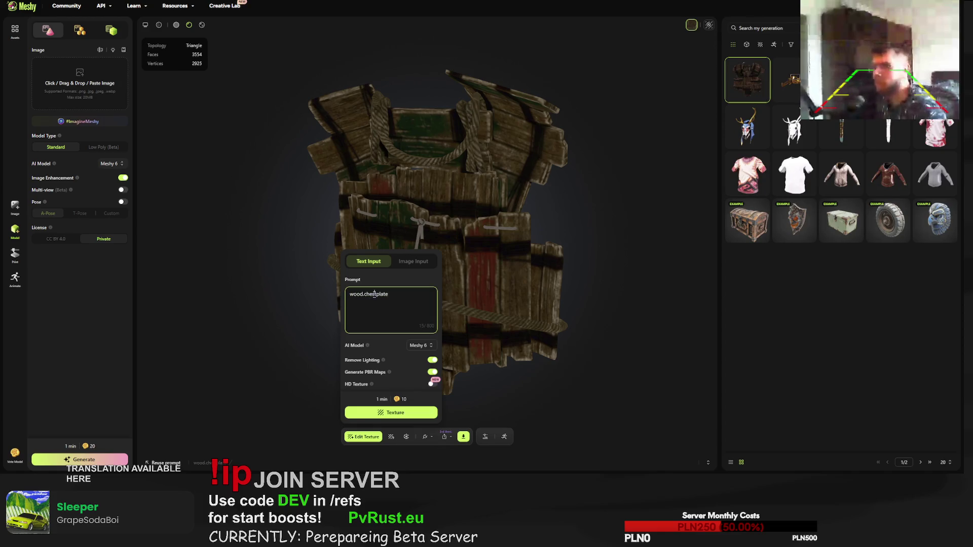
triple_click(374, 294)
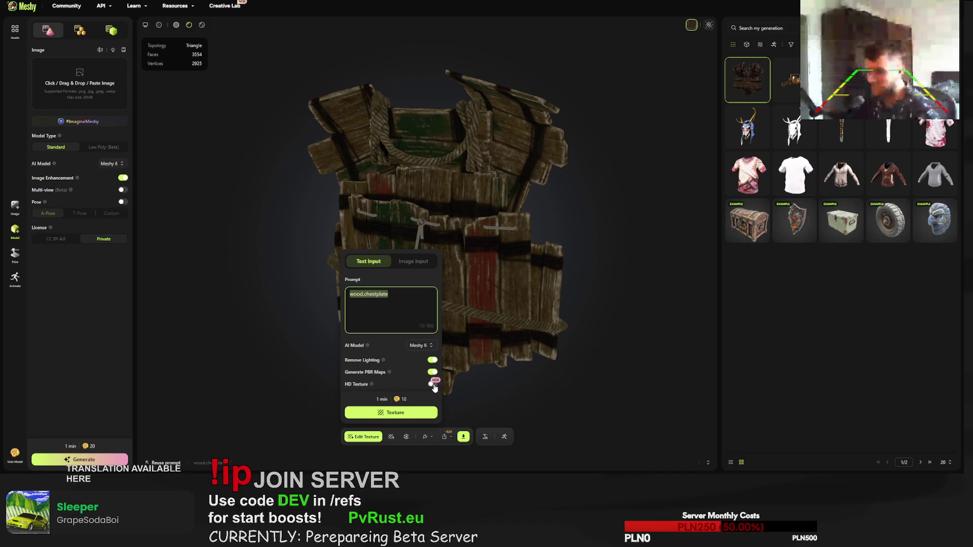
left_click(432, 384)
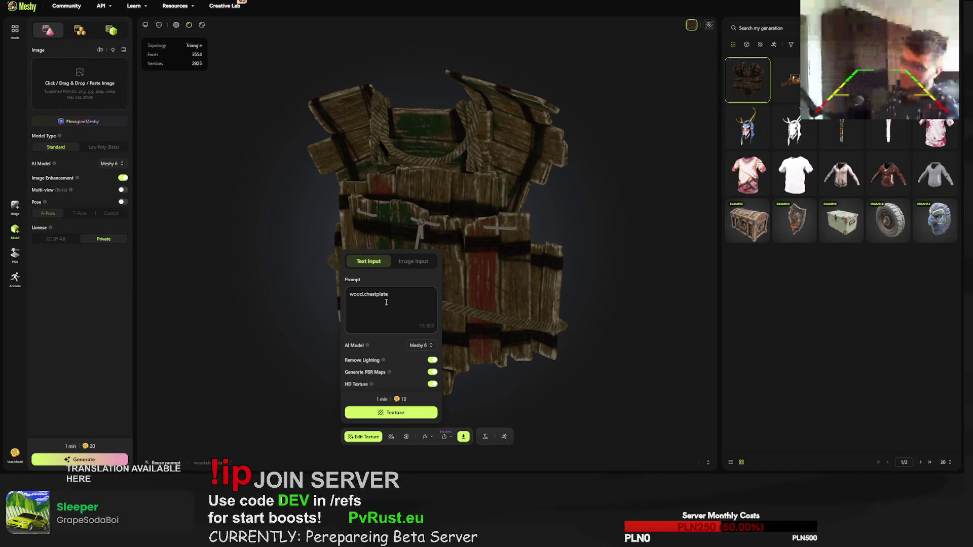
left_click(384, 304)
left_click(354, 294)
type("e")
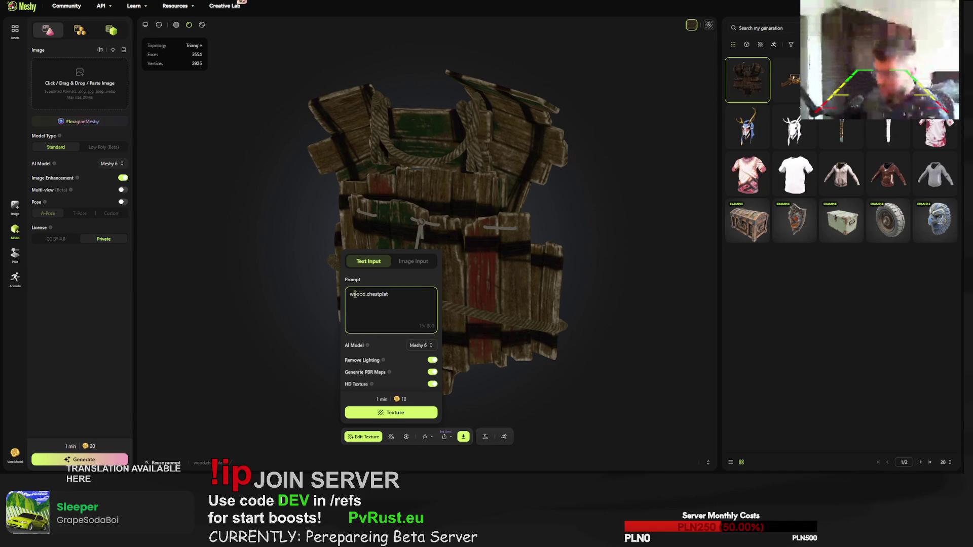
double_click(363, 296)
key("ctrl+a")
Step: Draft a prompt: wooden chestplate with ropes, light oak, blood marks, driftwood colour, linen rope
type("wo")
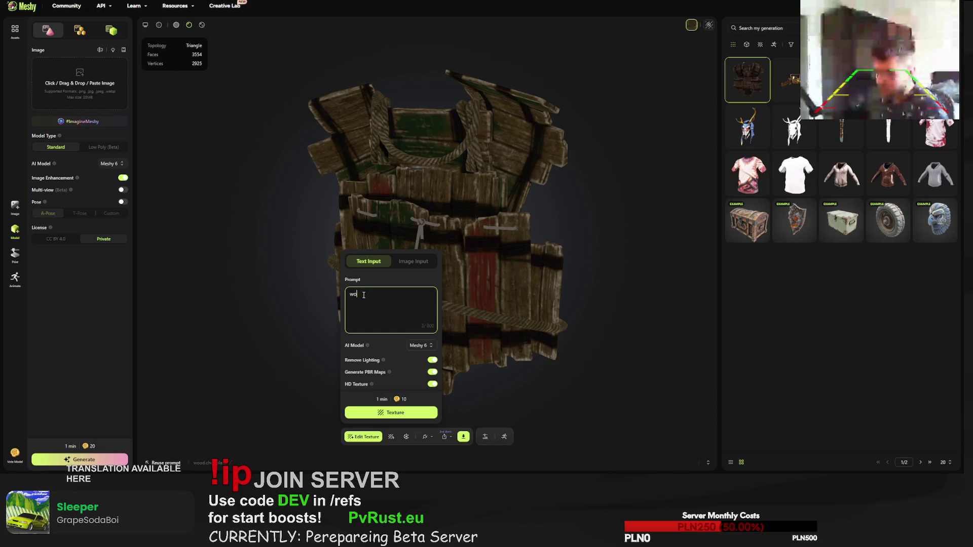
type("oden chestplate connec")
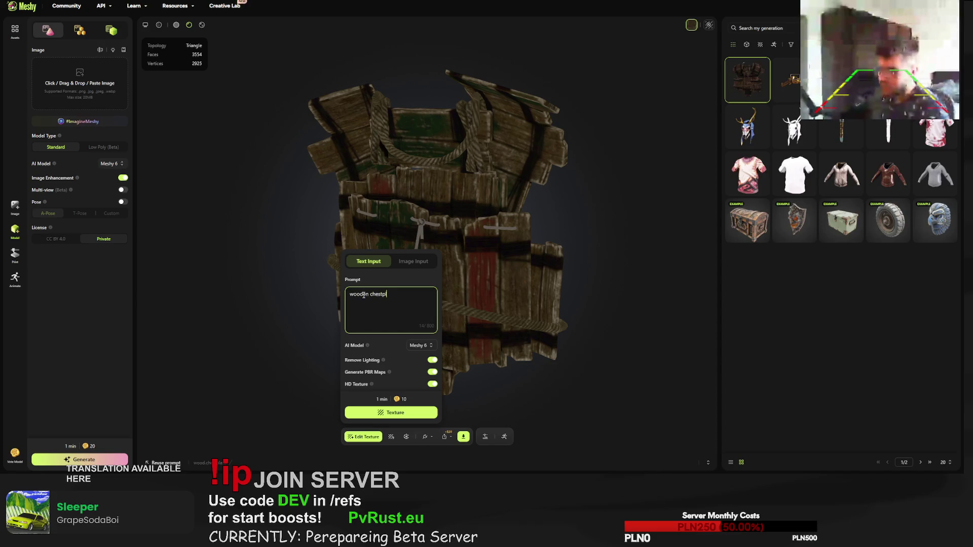
type("ted with ropes")
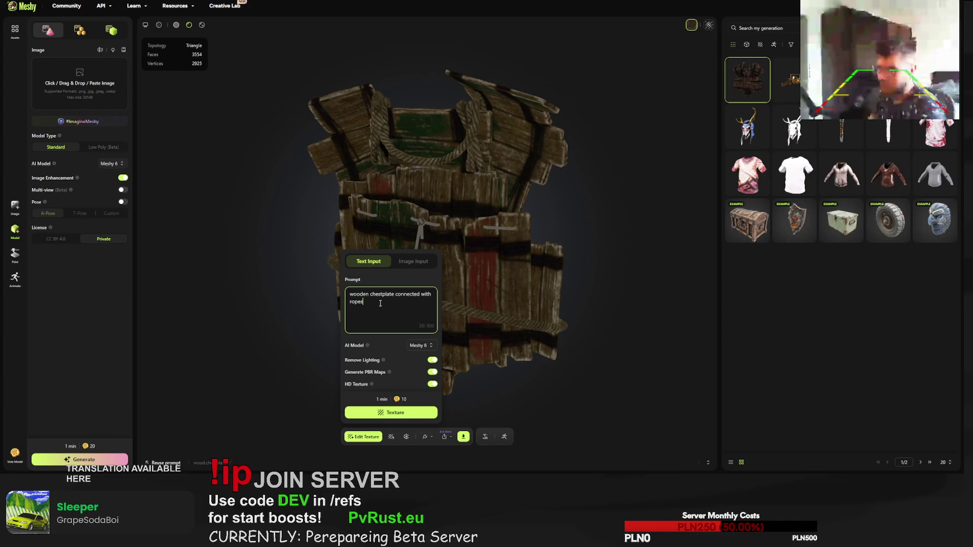
type(", light wood")
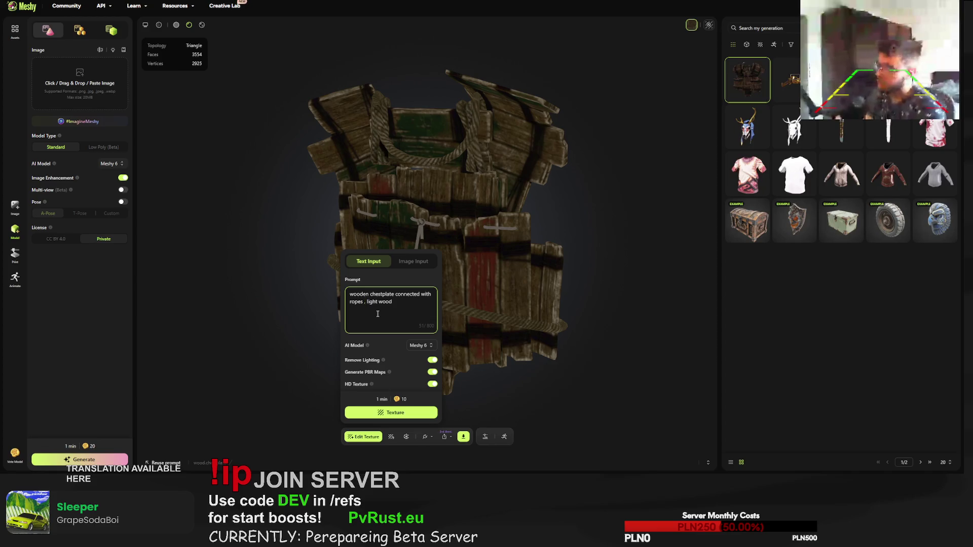
type("blood mark")
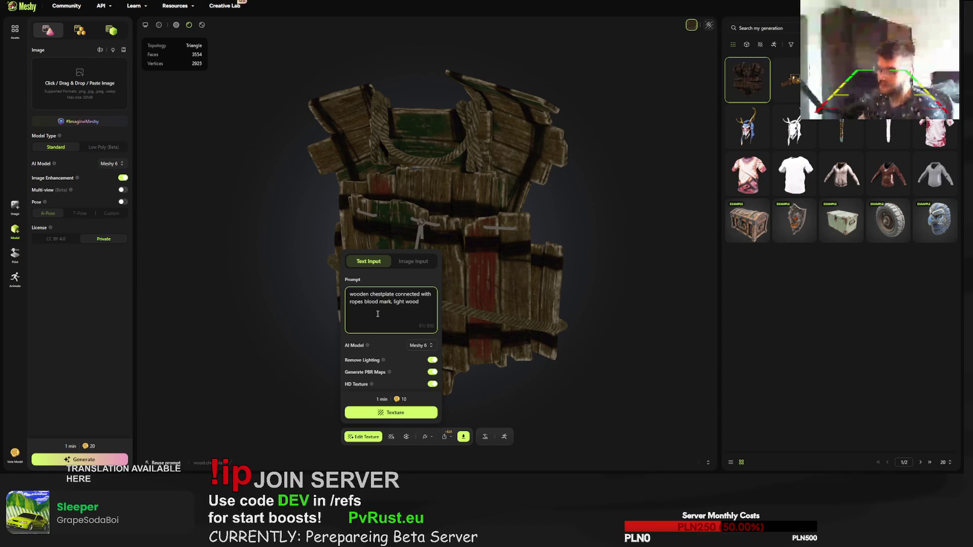
type("s")
left_click(363, 303)
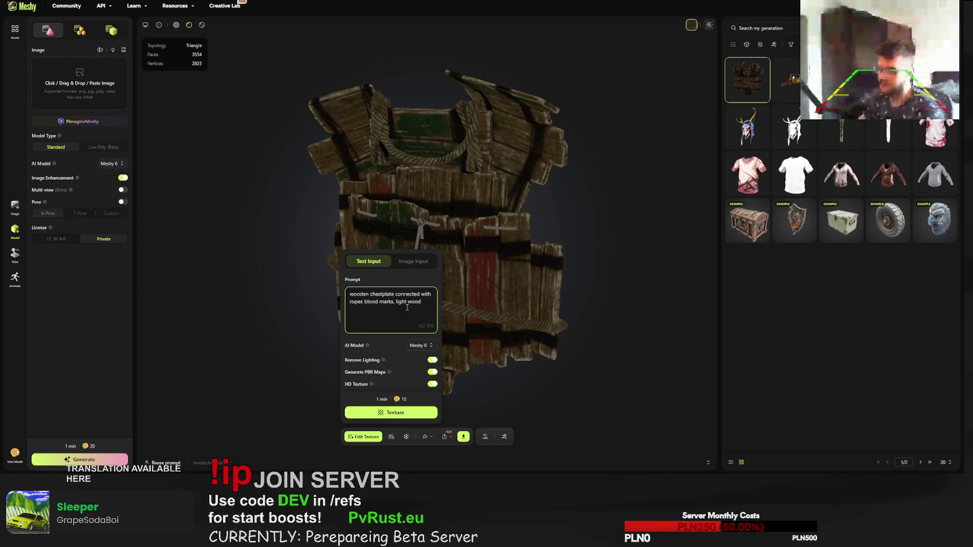
type(",")
type(" blood marks all over the ")
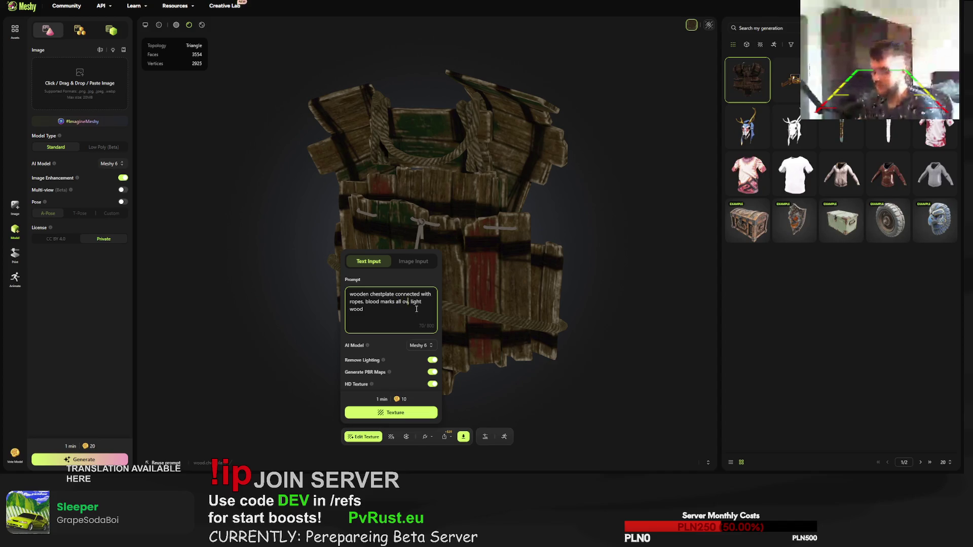
type("armor")
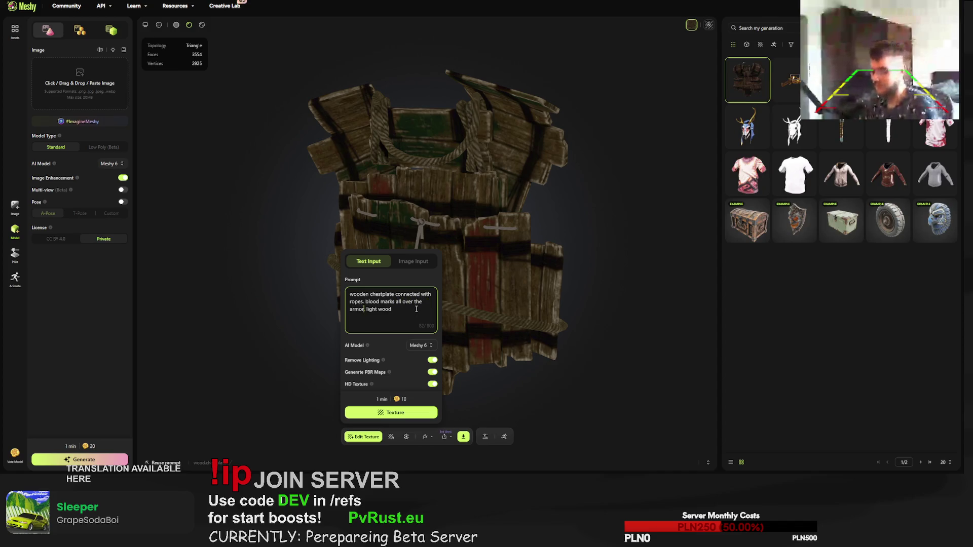
type(",")
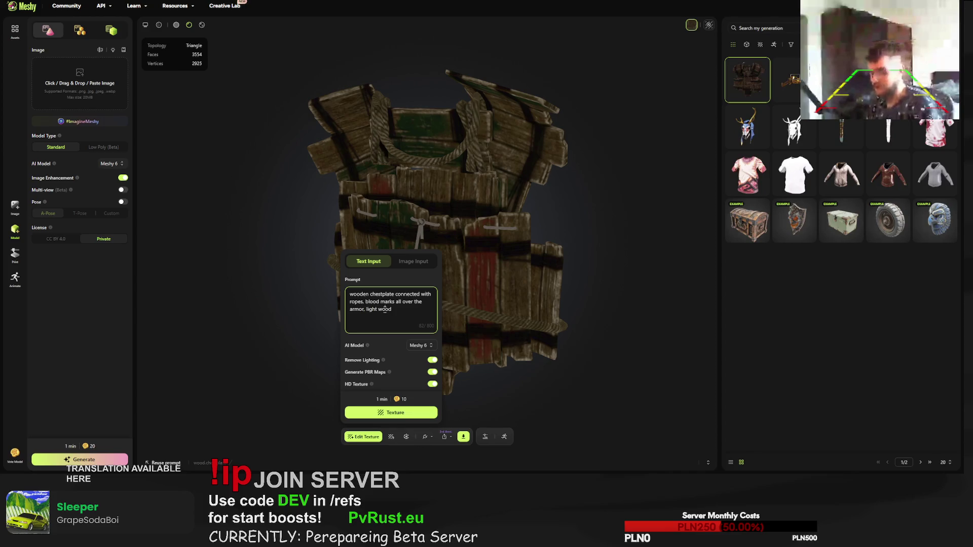
type(" light oak")
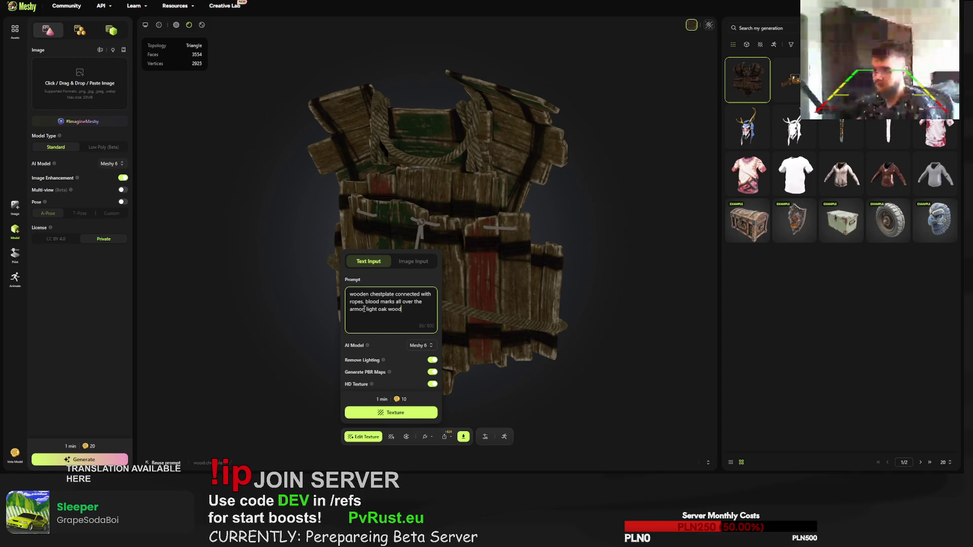
left_click_drag(366, 309, 379, 309)
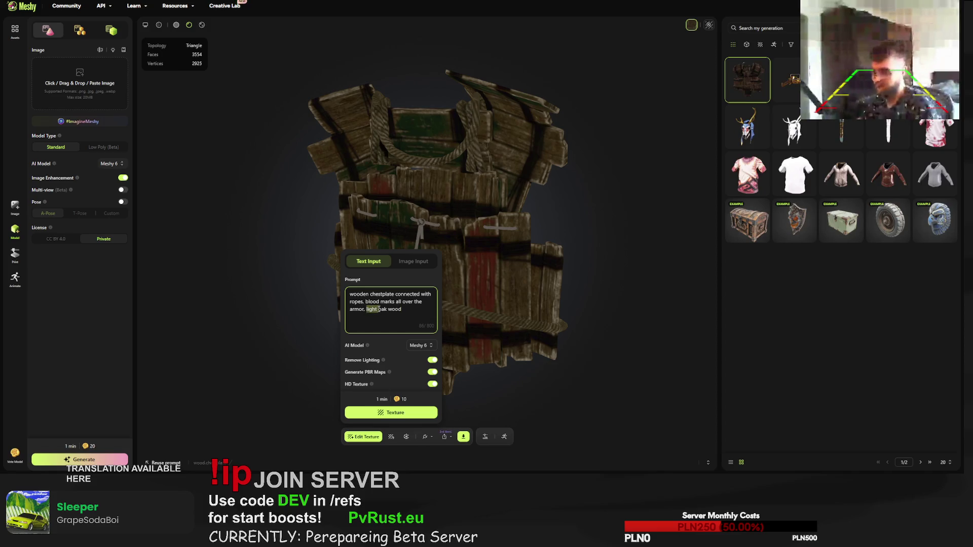
type("gray")
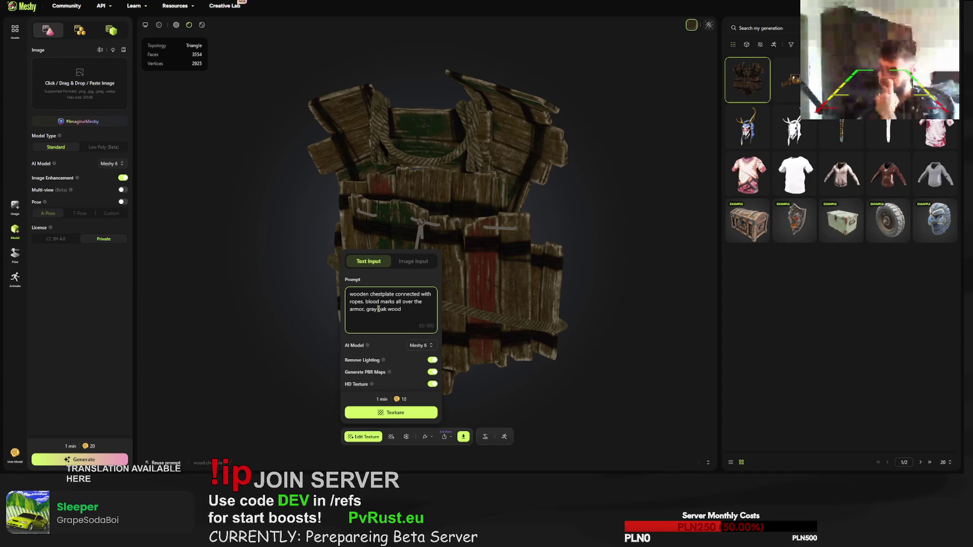
left_click(402, 309)
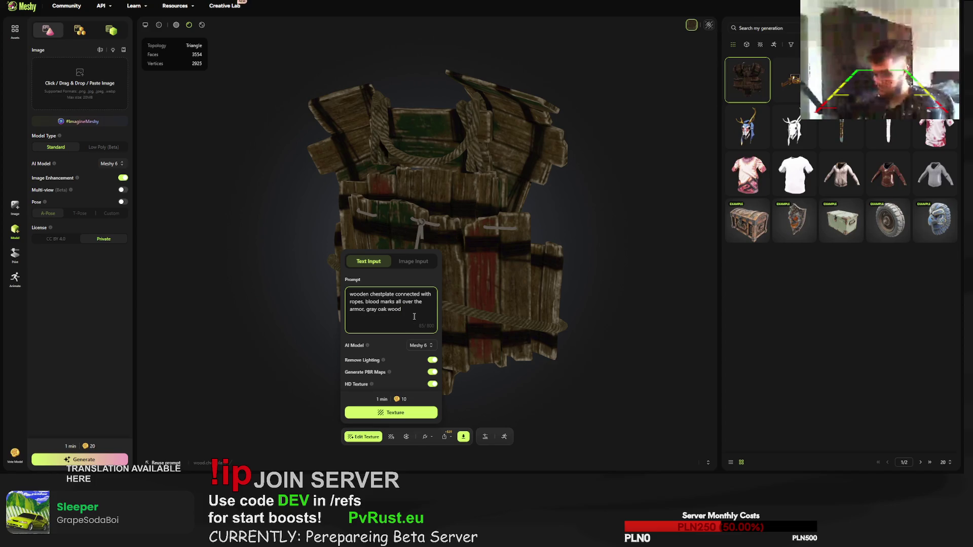
type("driftwood s")
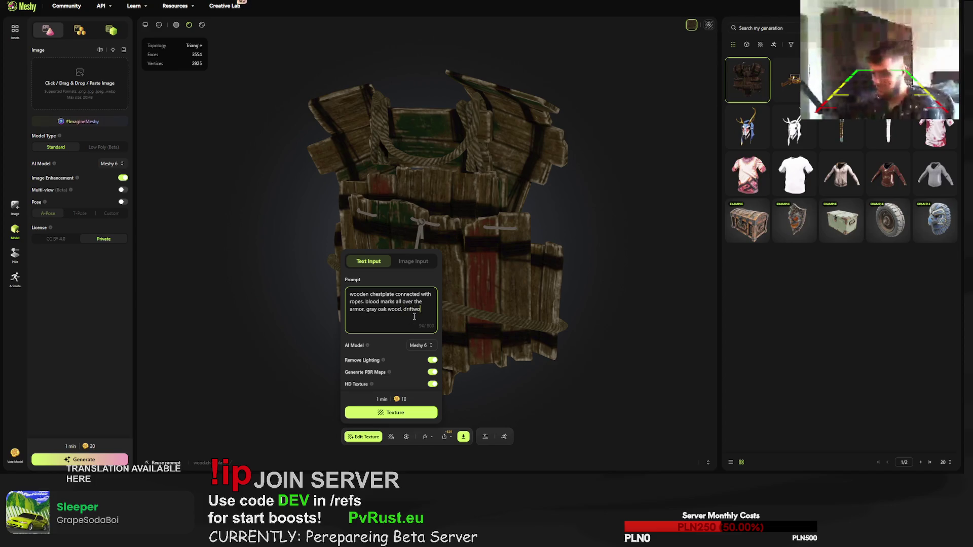
type("olour, ")
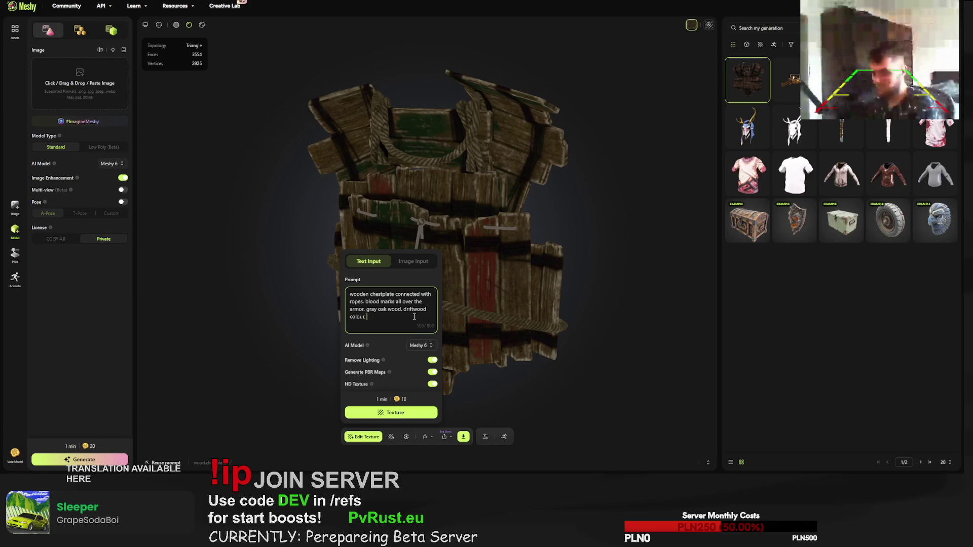
type("linen rope,")
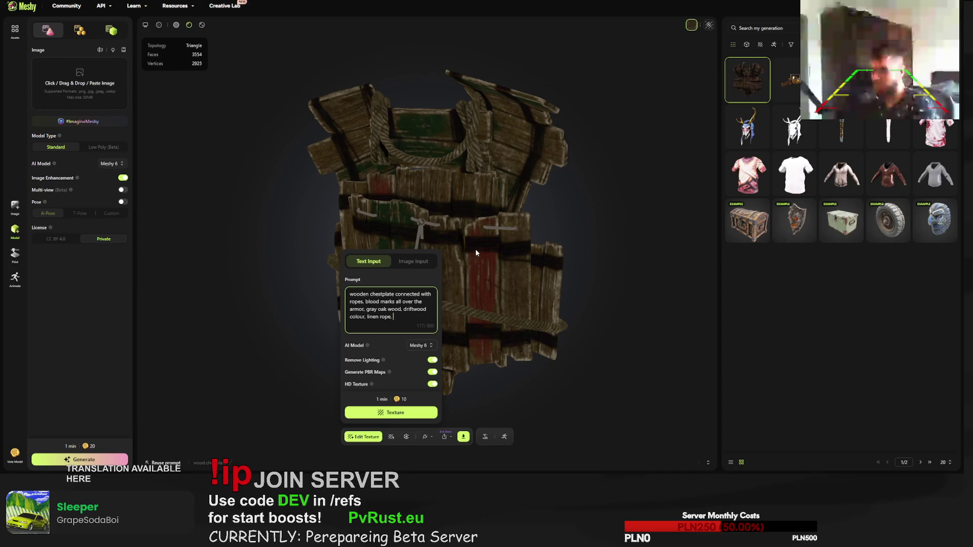
Step: Close the prompt, orbit the chestplate to a side view, and reopen the retexture prompt
scroll(479, 245, "up", 2)
scroll(485, 239, "down", 3)
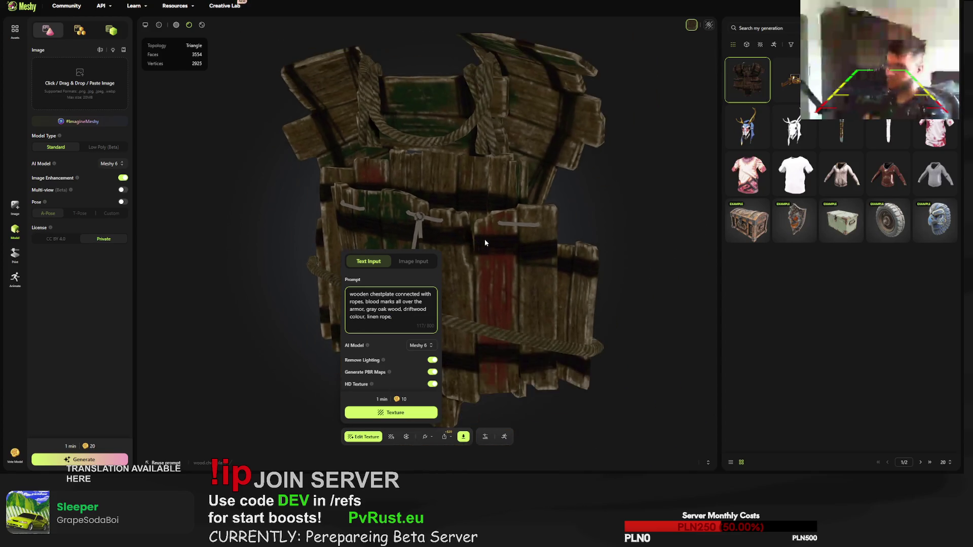
left_click(573, 246)
left_click_drag(573, 247, 529, 245)
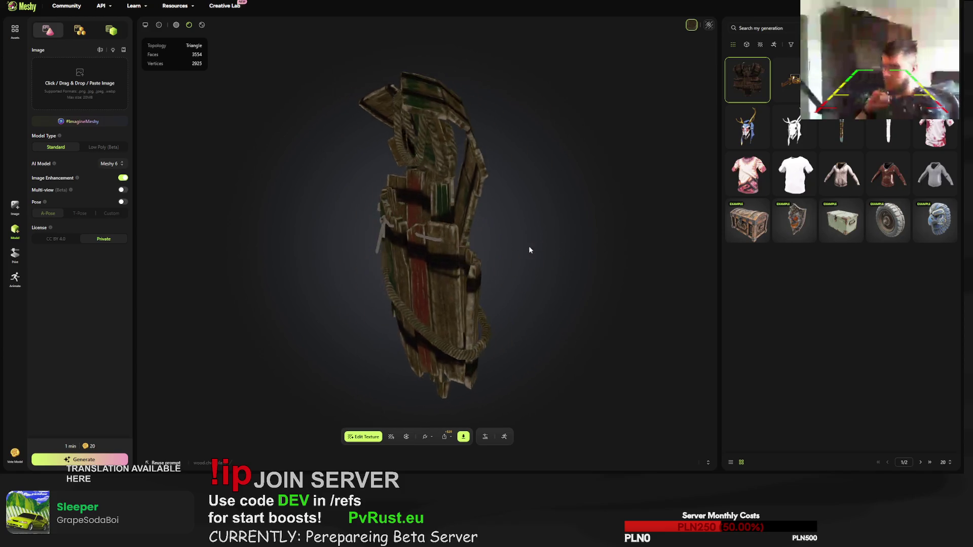
left_click(395, 437)
left_click(379, 302)
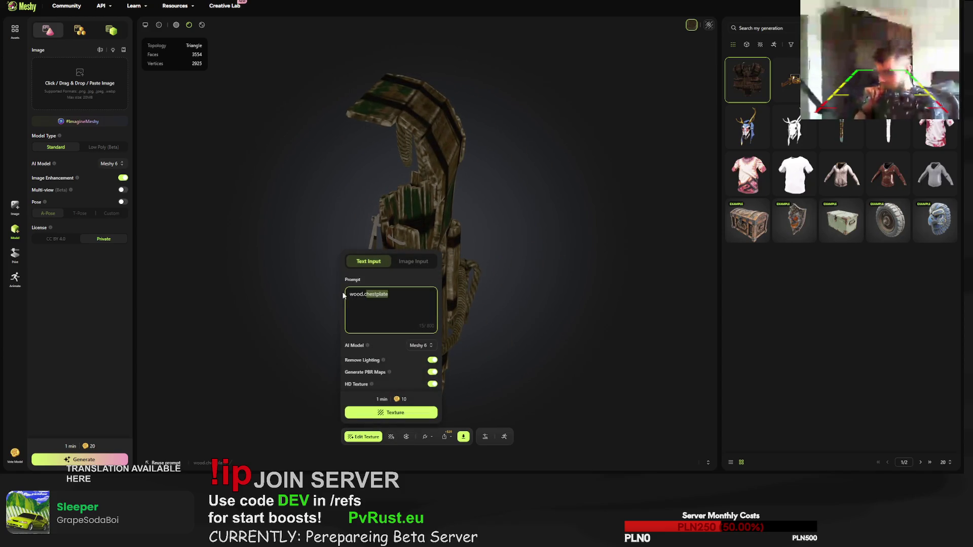
Step: Replace the prompt with rope-bound light oak, blood marks, driftwood colour, old, damaged, handmade, zombie apocalypse
triple_click(378, 295)
type("wooden chestplate")
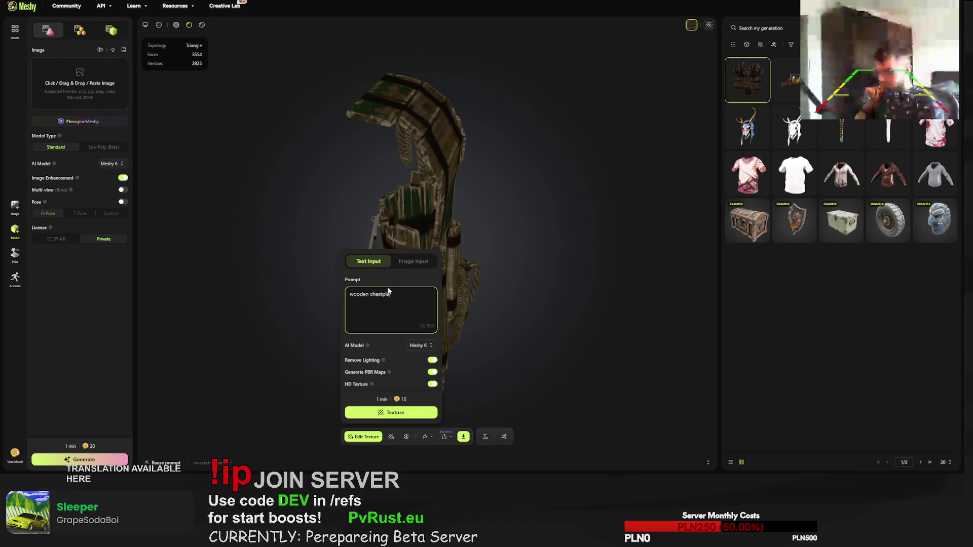
type(" connected")
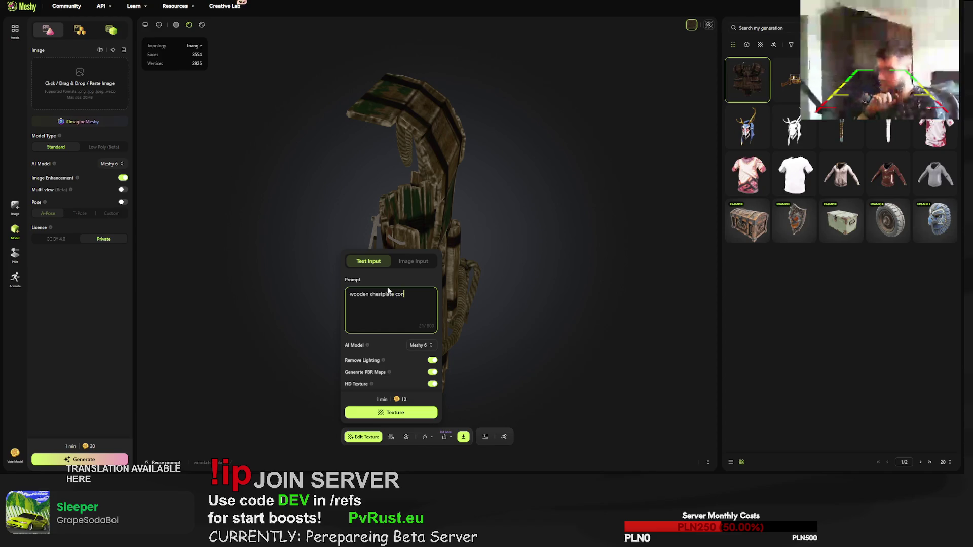
type(" with h")
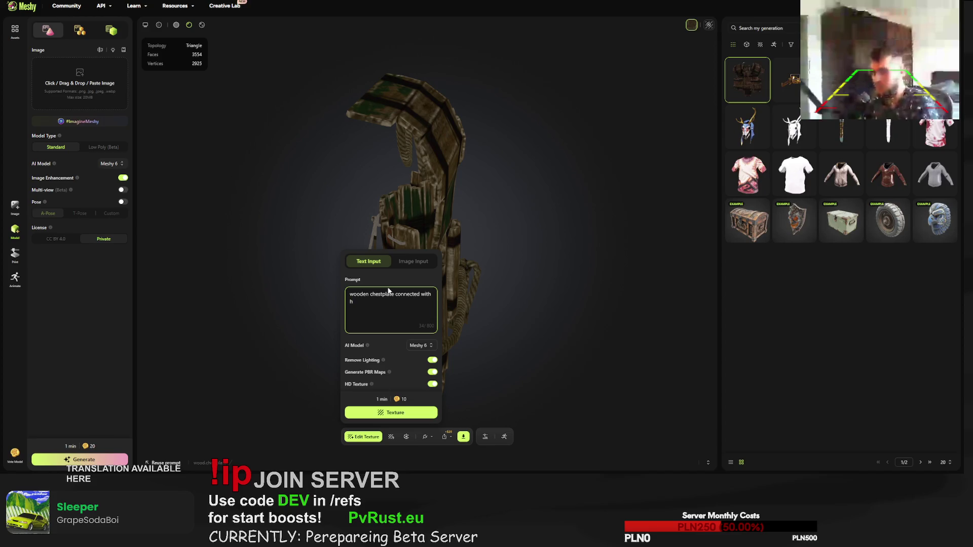
key("BackSpace")
type("ropes")
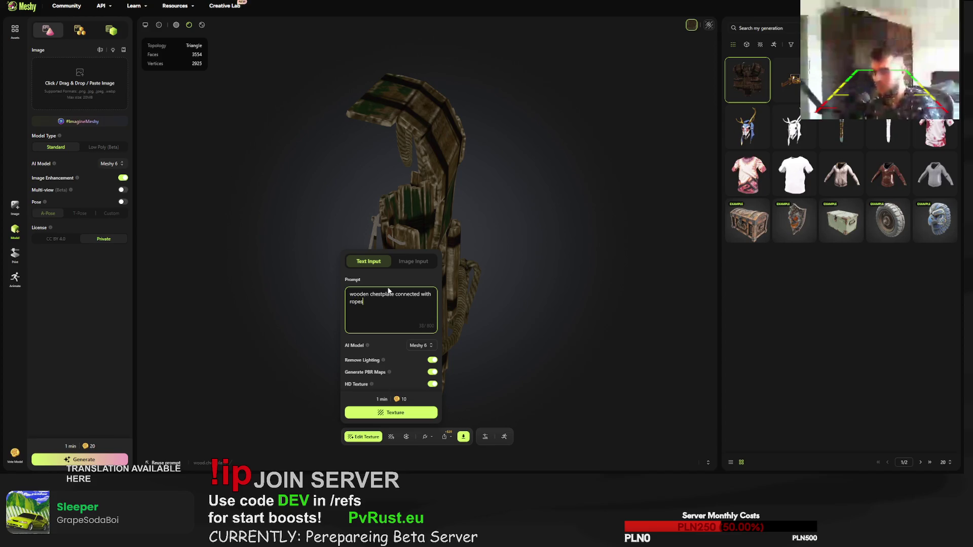
type(", liht o")
key("BackSpace")
key("BackSpace")
key("BackSpace")
type("ght oak woo")
type("d, ")
type("blood marks all o")
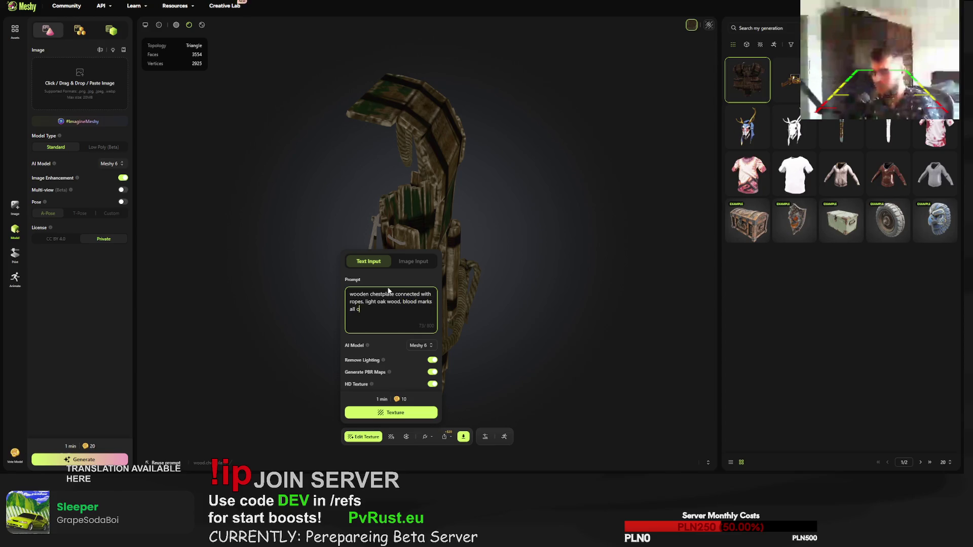
type("ver the armor,")
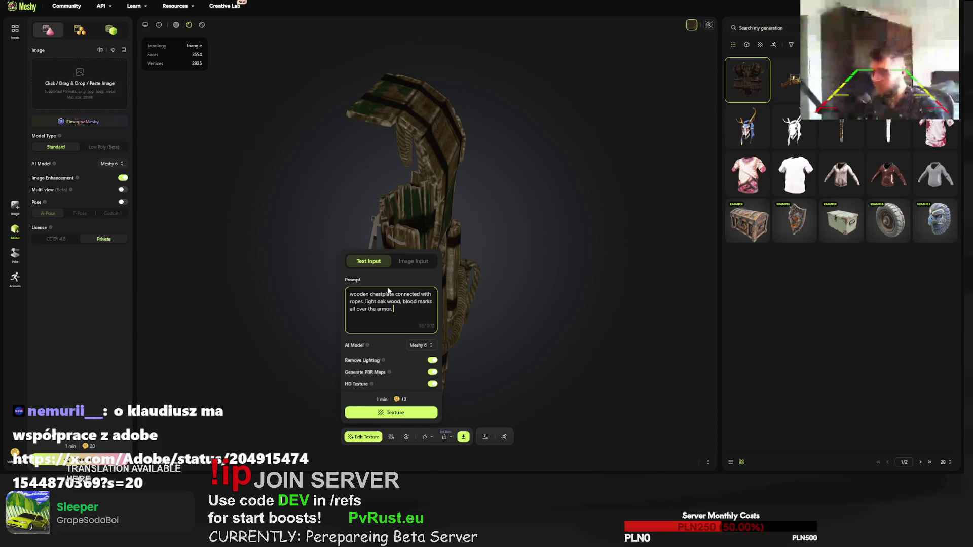
type("driftwood ")
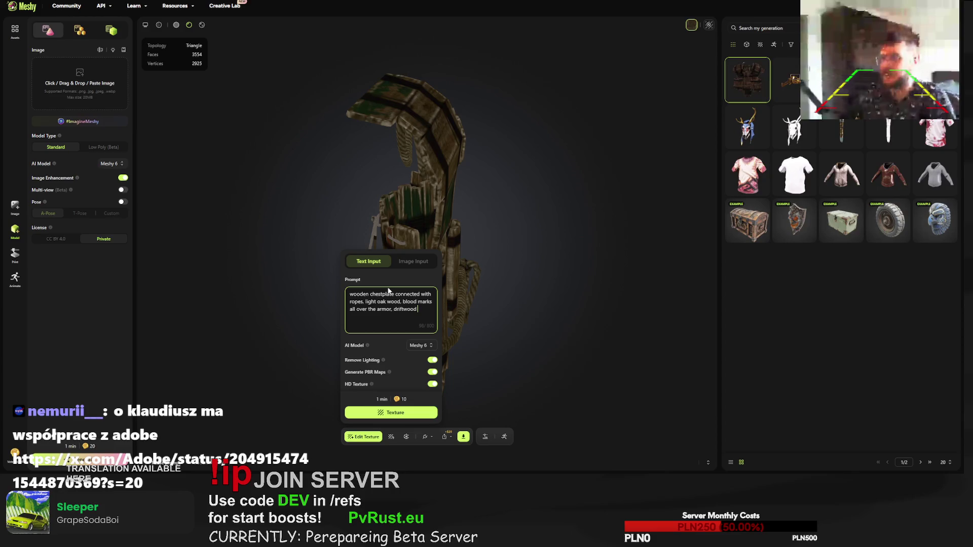
type("wood style")
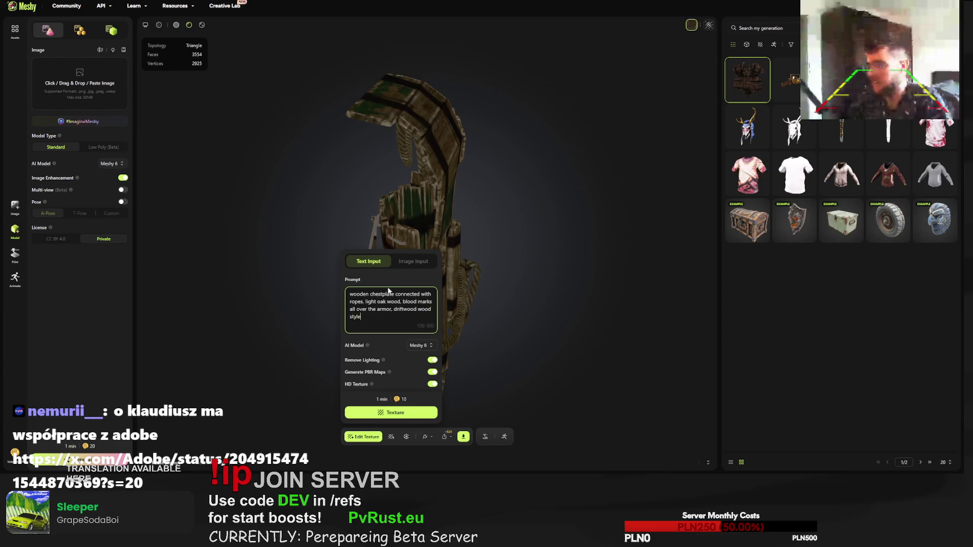
key("BackSpace")
key("BackSpace")
key("BackSpace")
type("colou")
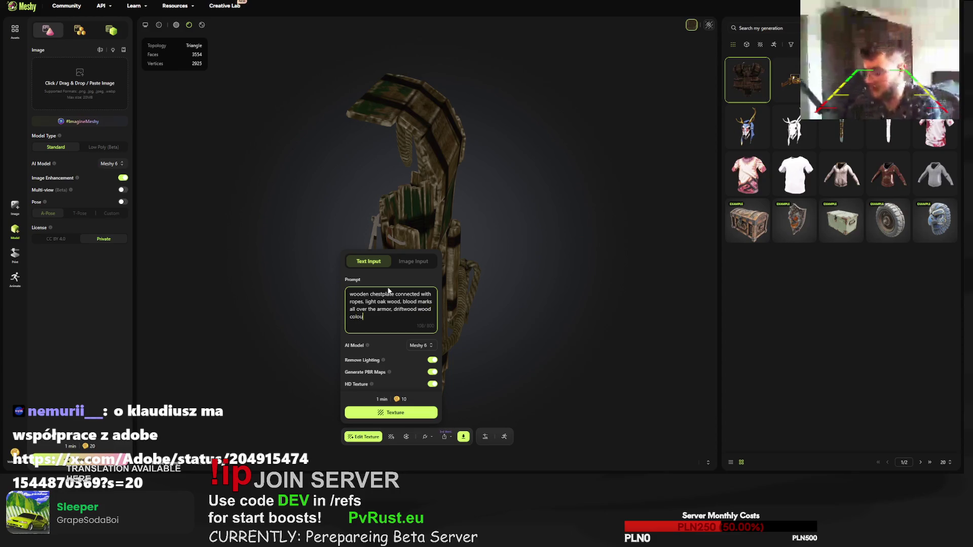
type("r style, o")
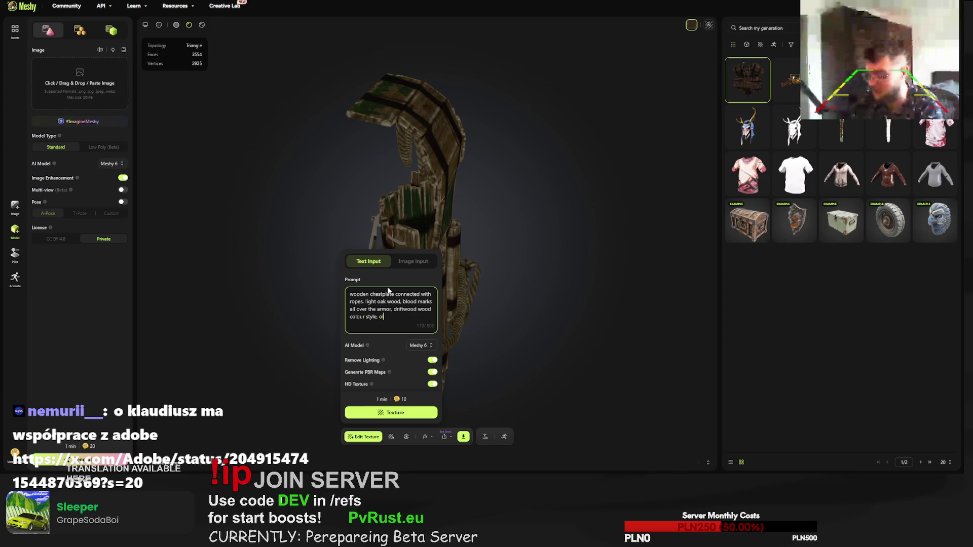
type("ld, sligh")
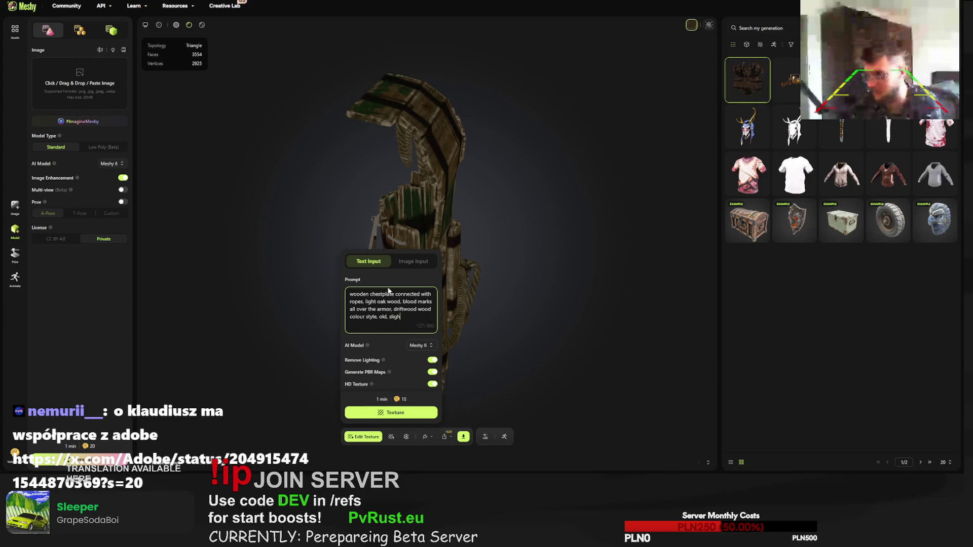
type("tly damaged")
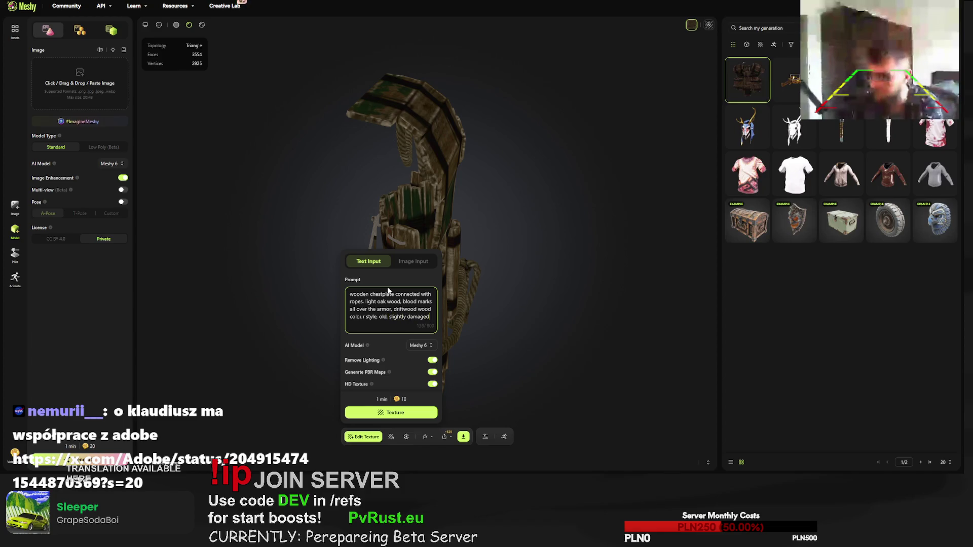
type(", handmade")
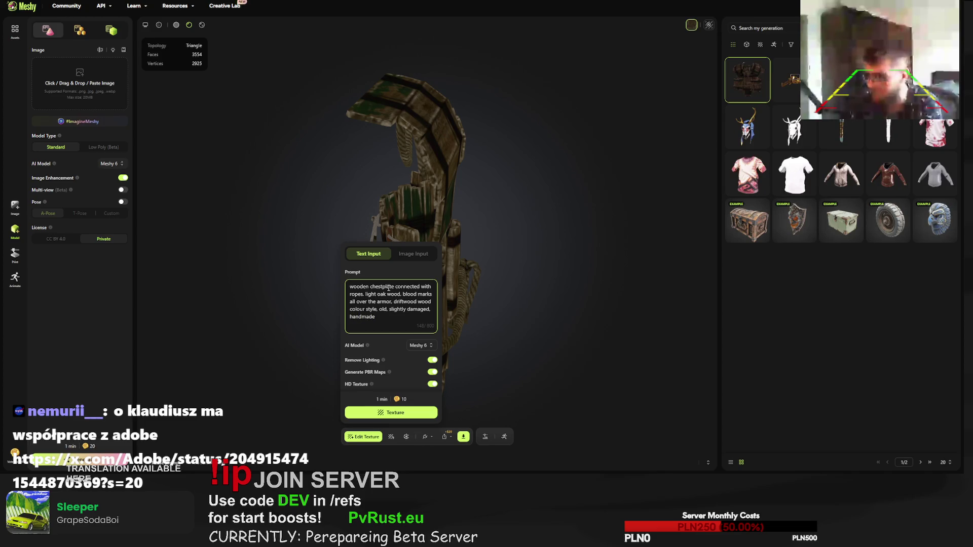
type(",")
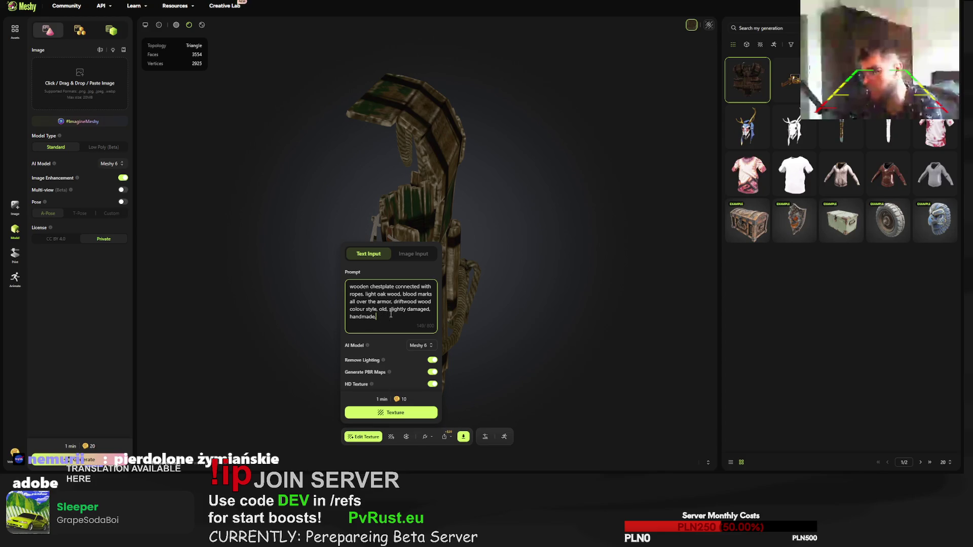
type("urvy")
key("BackSpace")
type("ival, zombie apocalypse")
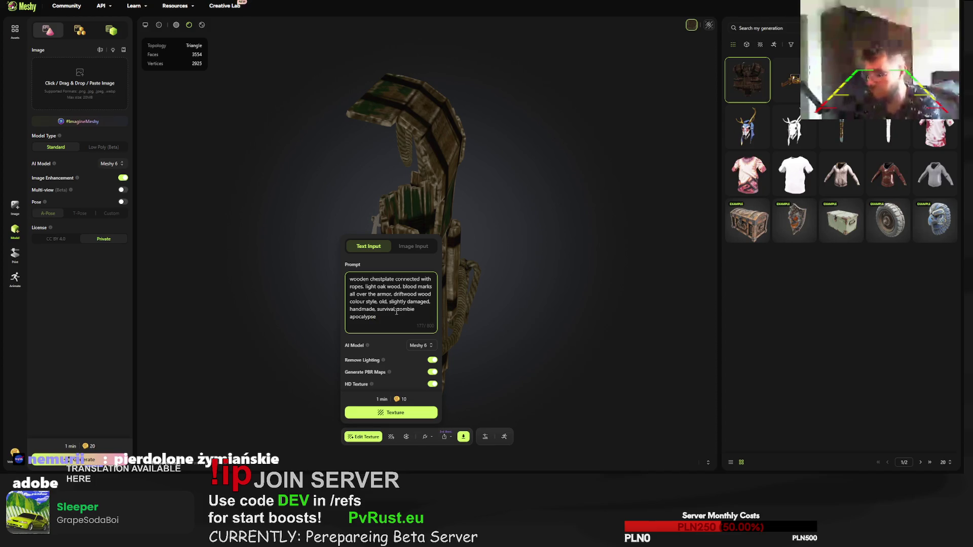
key("ctrl+a")
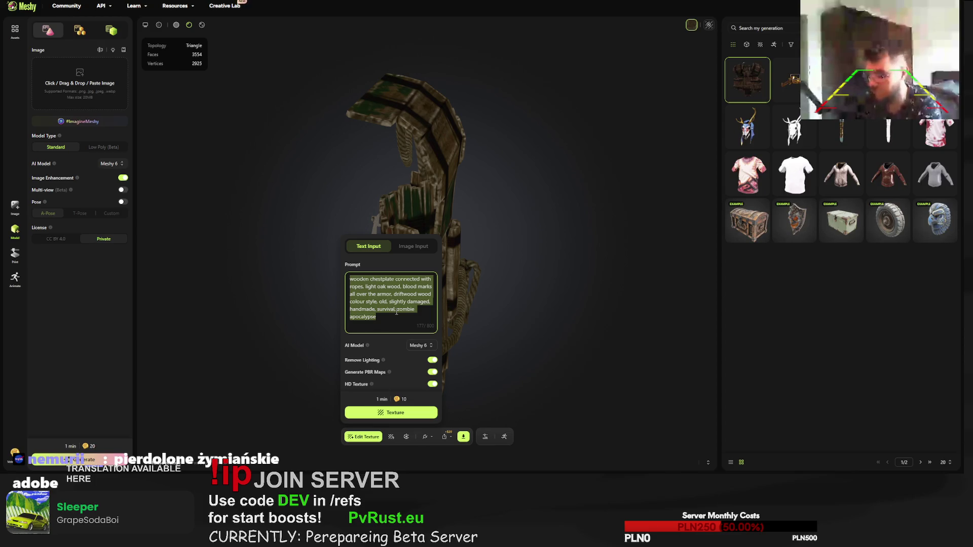
left_click(426, 400)
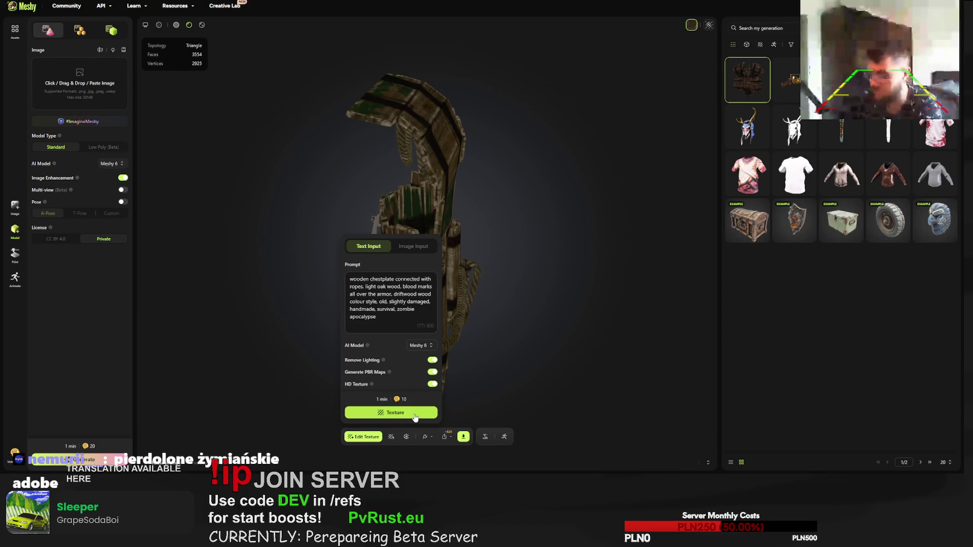
Step: Generate the retexture from the new prompt and open the finished light-wood chestplate
left_click(415, 414)
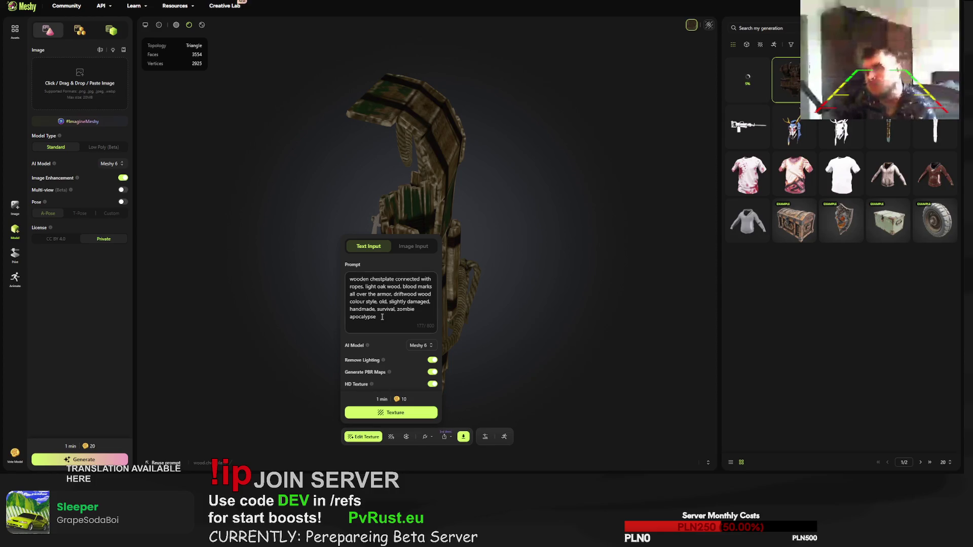
left_click_drag(382, 317, 340, 274)
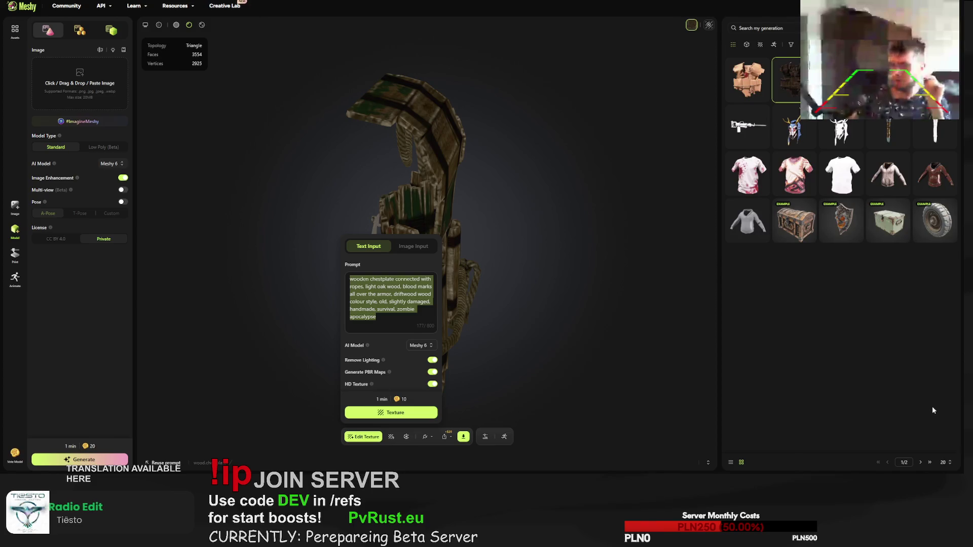
left_click(749, 85)
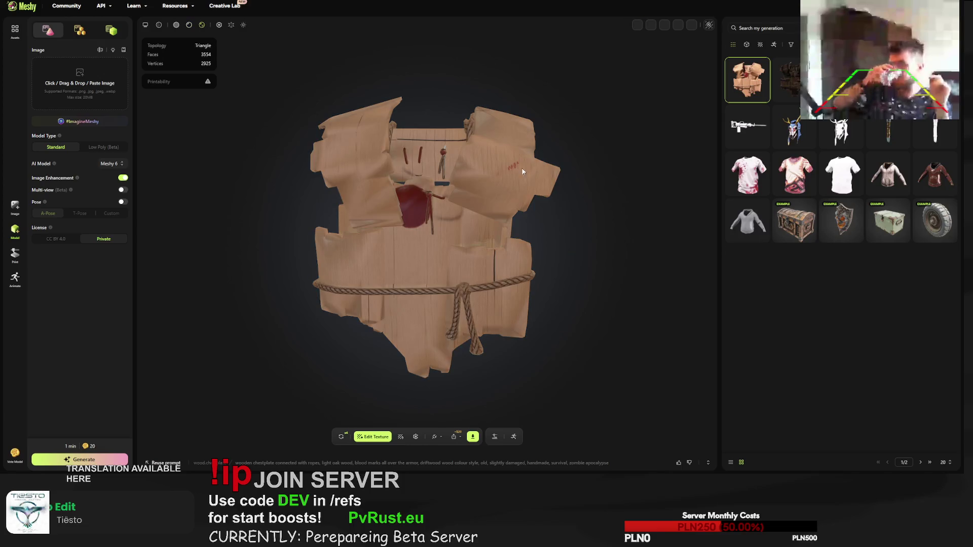
Step: Orbit and zoom in on the chestplate's ropes and blood marks, then request a free retry
mouse_move(507, 202)
left_mouse_down()
mouse_move(403, 202)
mouse_move(492, 196)
mouse_move(331, 148)
mouse_move(431, 183)
mouse_move(409, 190)
mouse_move(430, 196)
left_mouse_up()
scroll(406, 205, "up", 5)
scroll(384, 178, "up", 3)
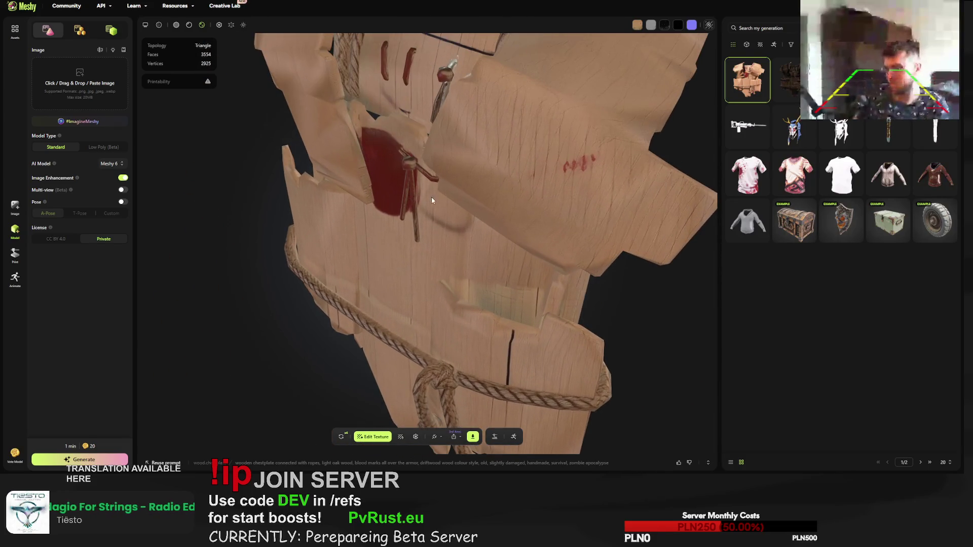
left_click(341, 438)
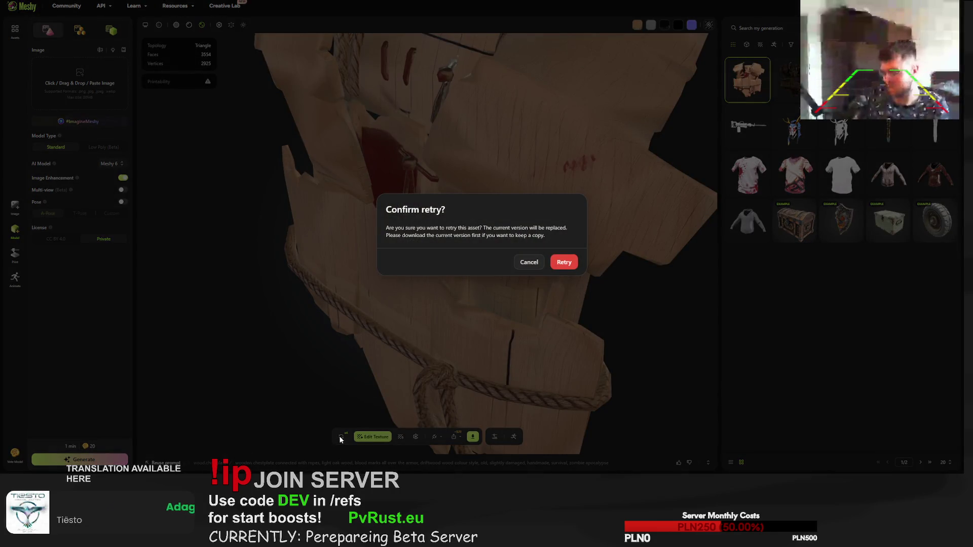
Step: Confirm the retry, replacing the current light-wood chestplate version
left_click(566, 262)
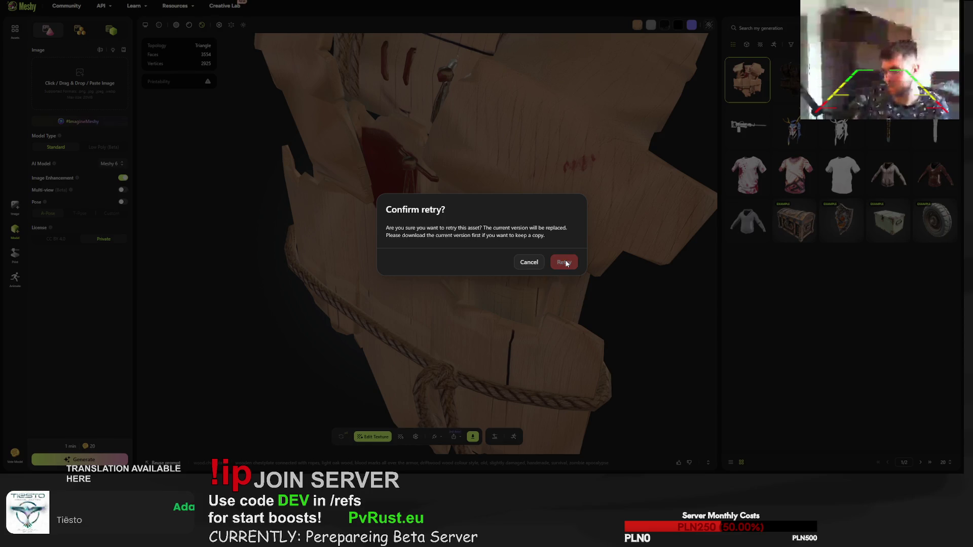
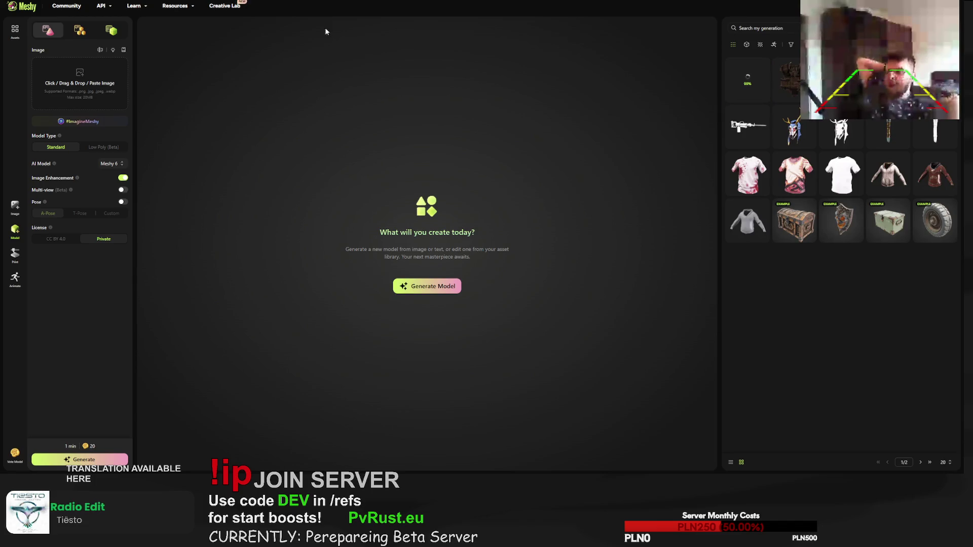
Step: Load the wooden chestplate generation (2534 faces, 2925 vertices) from My Generations into the viewer
mouse_move(742, 82)
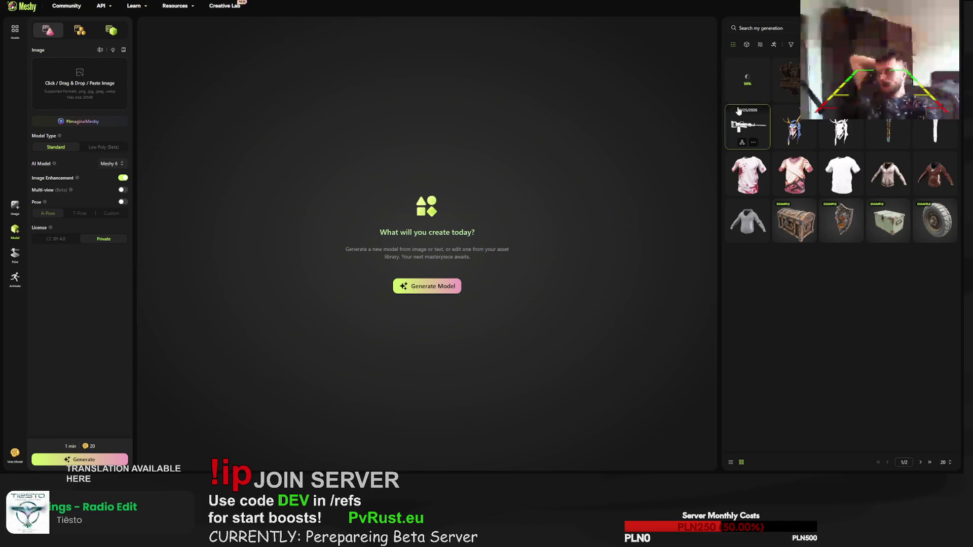
left_click(744, 79)
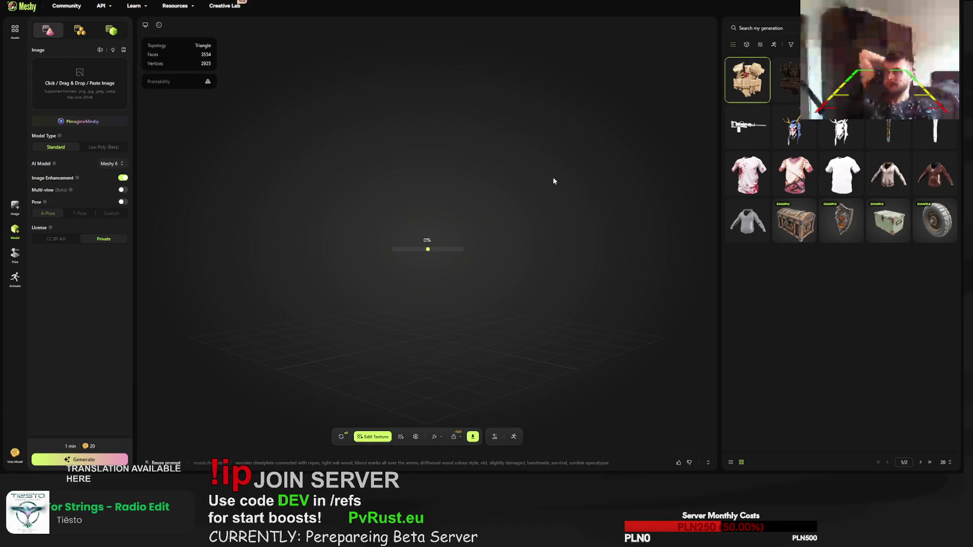
Step: Orbit and zoom around the chestplate to examine its wood grain from side and lower angles
mouse_move(491, 229)
left_mouse_down()
mouse_move(435, 210)
mouse_move(458, 254)
mouse_move(477, 184)
mouse_move(495, 191)
mouse_move(495, 209)
mouse_move(471, 233)
mouse_move(422, 250)
mouse_move(303, 260)
mouse_move(294, 272)
mouse_move(349, 279)
mouse_move(343, 309)
mouse_move(242, 274)
mouse_move(374, 263)
mouse_move(350, 256)
left_mouse_up()
scroll(461, 251, "up", 5)
scroll(522, 215, "down", 3)
scroll(385, 238, "up", 5)
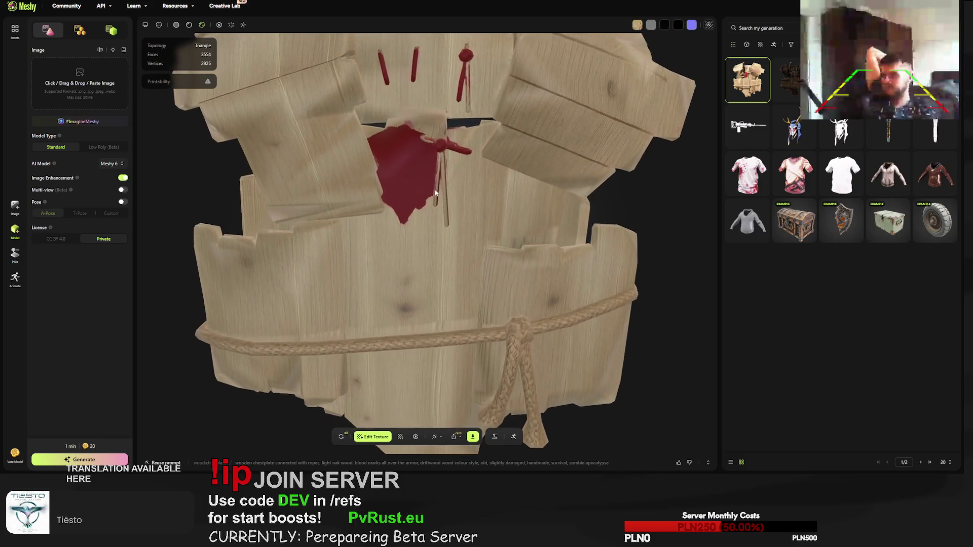
scroll(413, 217, "down", 5)
scroll(431, 243, "up", 5)
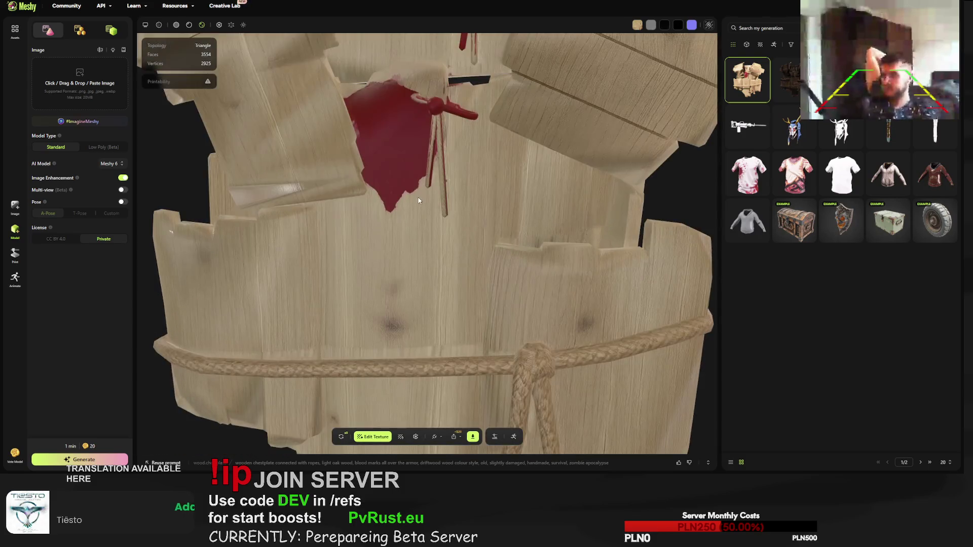
scroll(454, 274, "down", 5)
mouse_move(454, 274)
left_mouse_down()
mouse_move(436, 281)
mouse_move(430, 248)
mouse_move(394, 265)
mouse_move(378, 200)
mouse_move(373, 226)
mouse_move(311, 235)
mouse_move(282, 253)
mouse_move(453, 324)
mouse_move(398, 226)
left_mouse_up()
scroll(430, 248, "up", 5)
scroll(395, 265, "down", 5)
scroll(415, 111, "down", 3)
Step: Inspect the blood-marked wood and rope loop, then preview the full-colour texture and grey metallic map
mouse_move(368, 158)
left_mouse_down()
mouse_move(345, 171)
mouse_move(390, 193)
mouse_move(449, 157)
mouse_move(450, 135)
mouse_move(420, 108)
mouse_move(418, 60)
mouse_move(450, 202)
left_mouse_up()
scroll(390, 193, "up", 5)
scroll(438, 264, "down", 3)
mouse_move(437, 264)
left_mouse_down()
mouse_move(480, 239)
mouse_move(537, 249)
left_mouse_up()
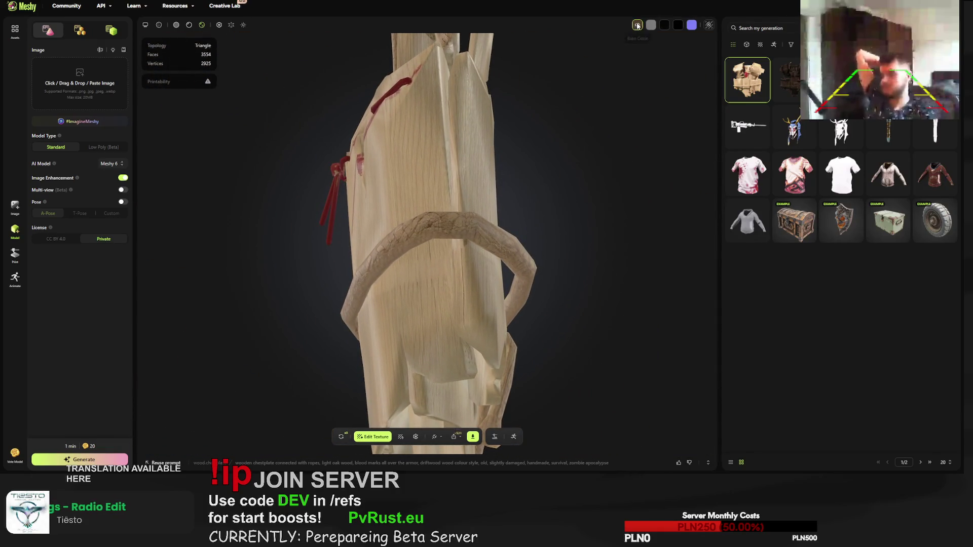
left_click(637, 25)
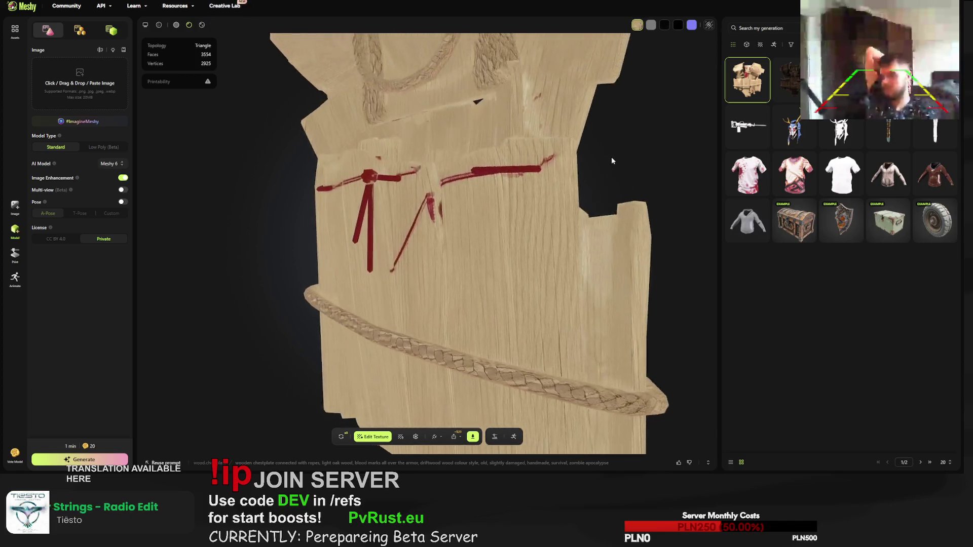
left_click(651, 26)
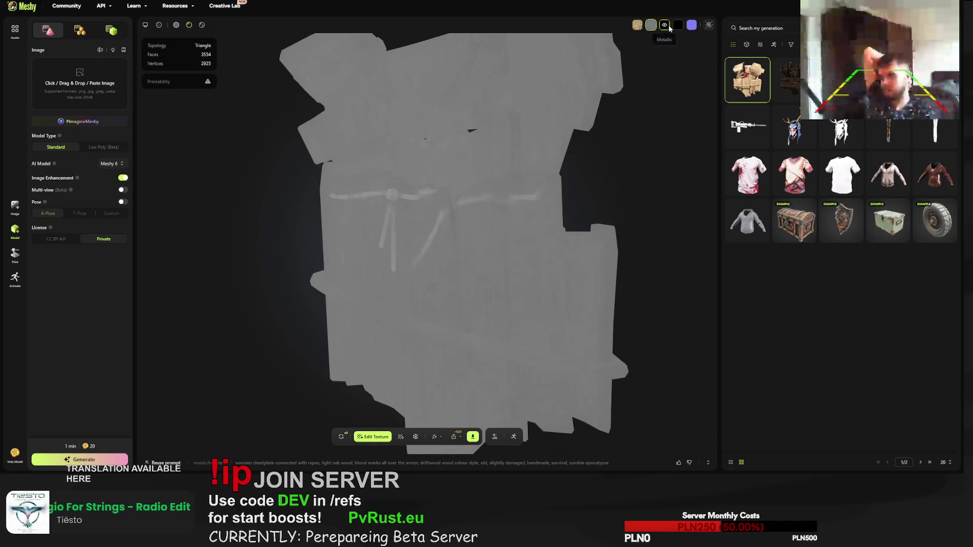
Step: Preview the dark map, then view the base-colour, grey and dark UV texture sheets before closing them
left_click(665, 25)
left_click(707, 25)
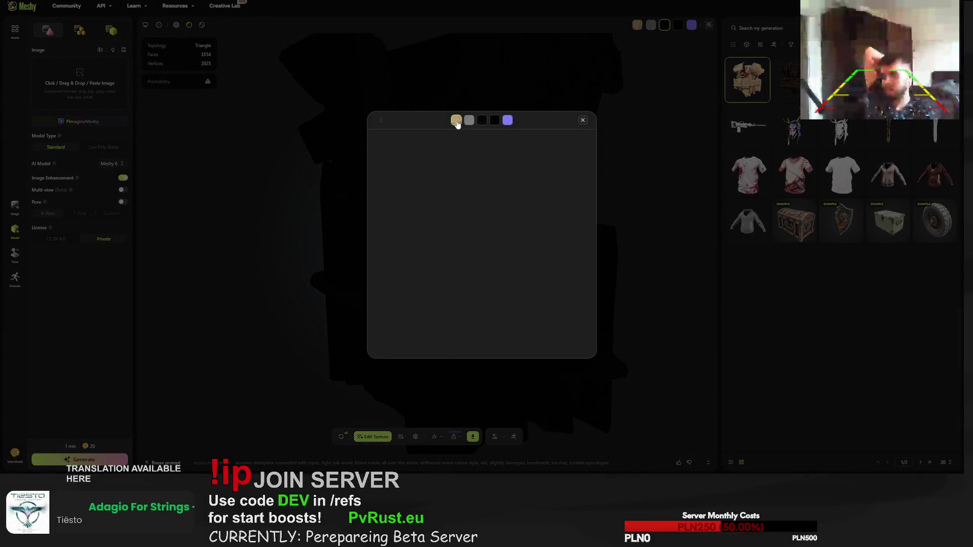
left_click(457, 121)
left_click(471, 120)
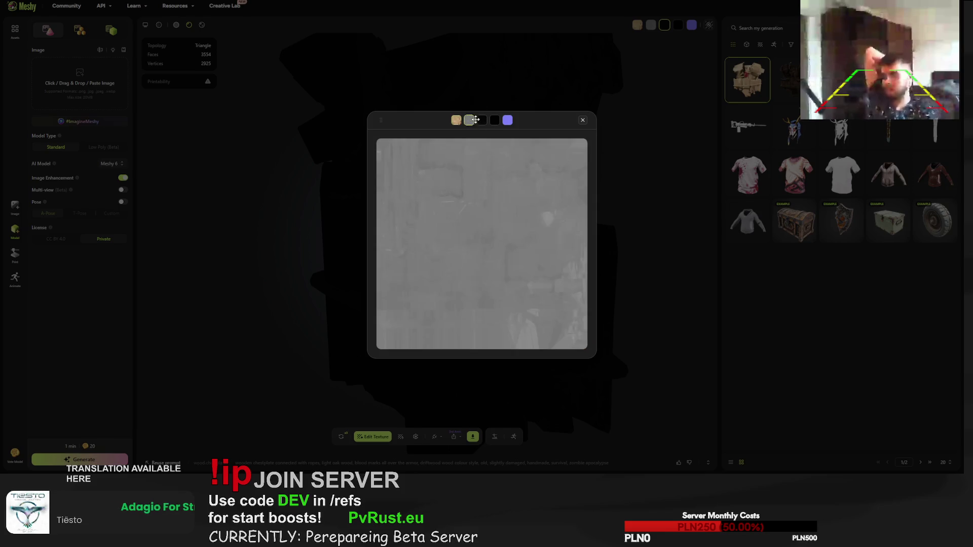
left_click(495, 120)
left_click(456, 121)
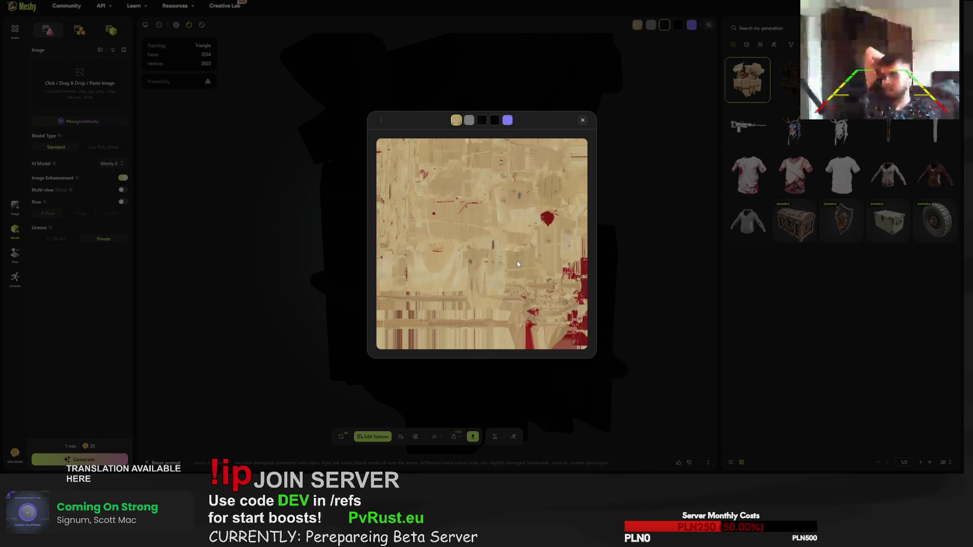
left_click(583, 121)
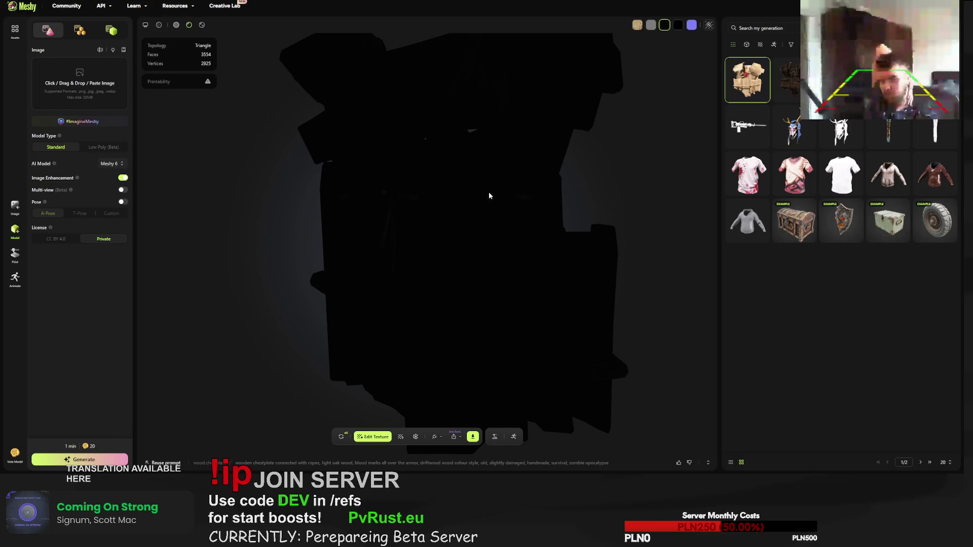
Step: In the retexture prompt, change 'light' to 'gray' and rewrite the blood marks phrase as 'covered in blood'
left_click(400, 438)
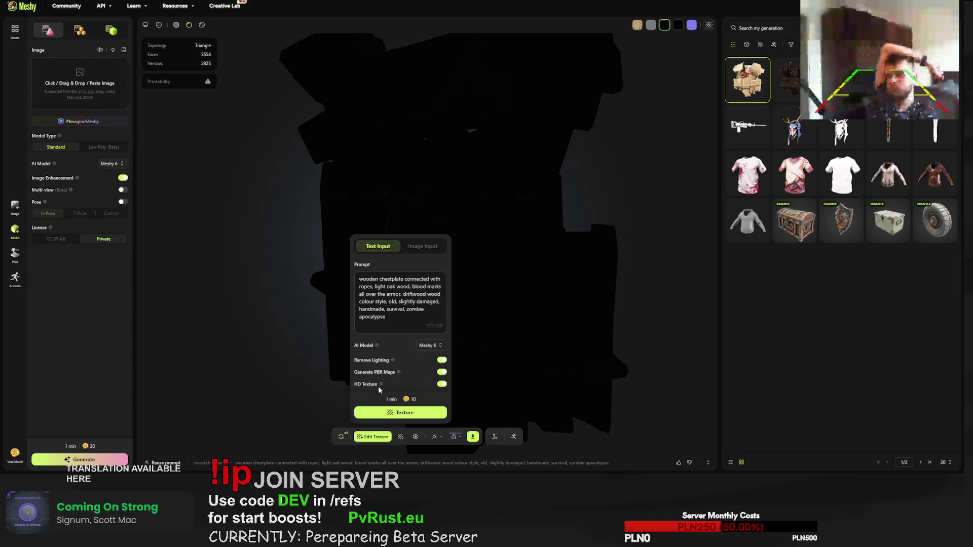
mouse_move(381, 385)
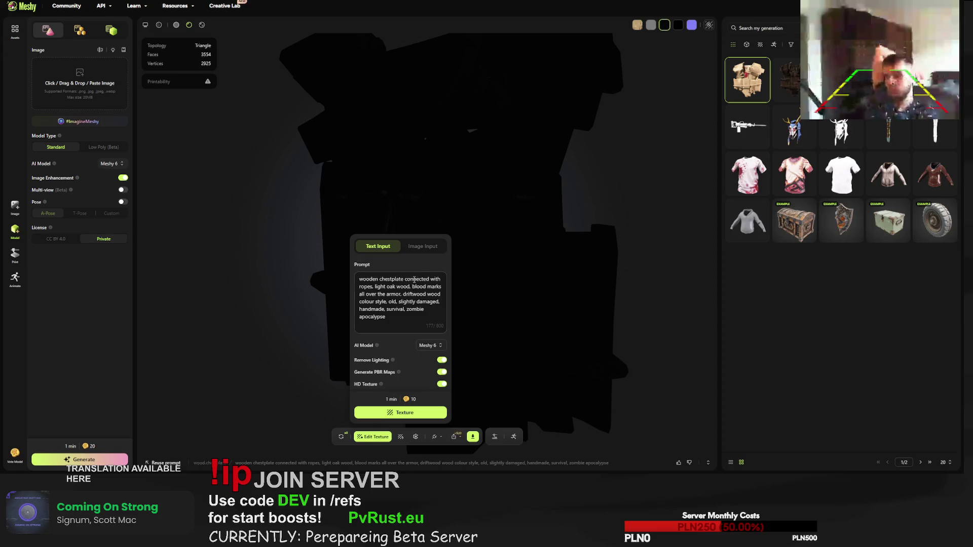
double_click(380, 287)
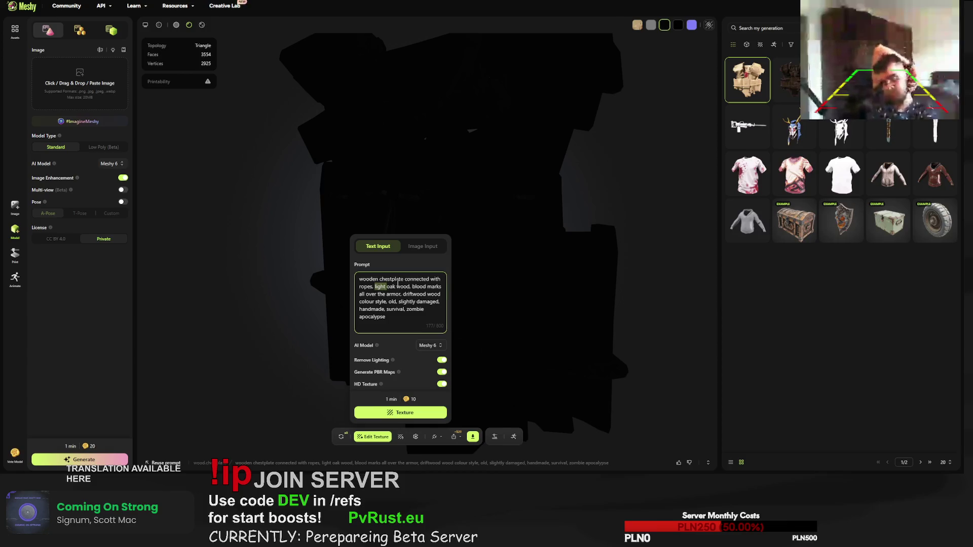
type("gray")
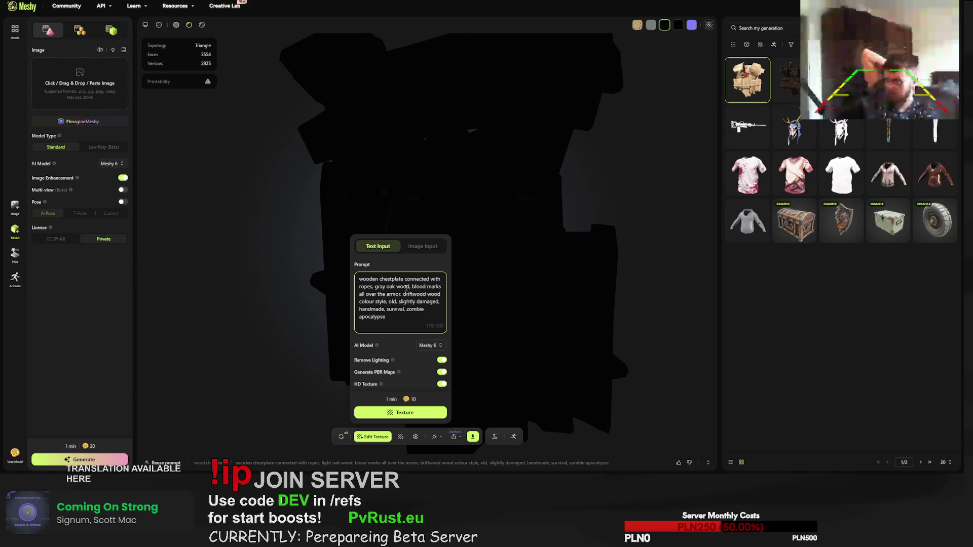
double_click(431, 287)
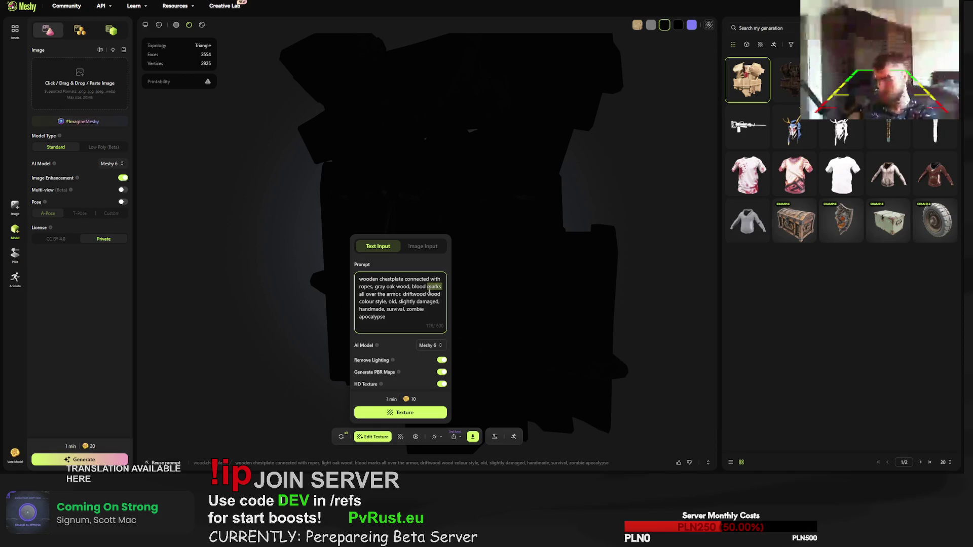
mouse_move(412, 286)
left_mouse_down()
mouse_move(375, 294)
mouse_move(405, 292)
left_mouse_up()
type("covered in b")
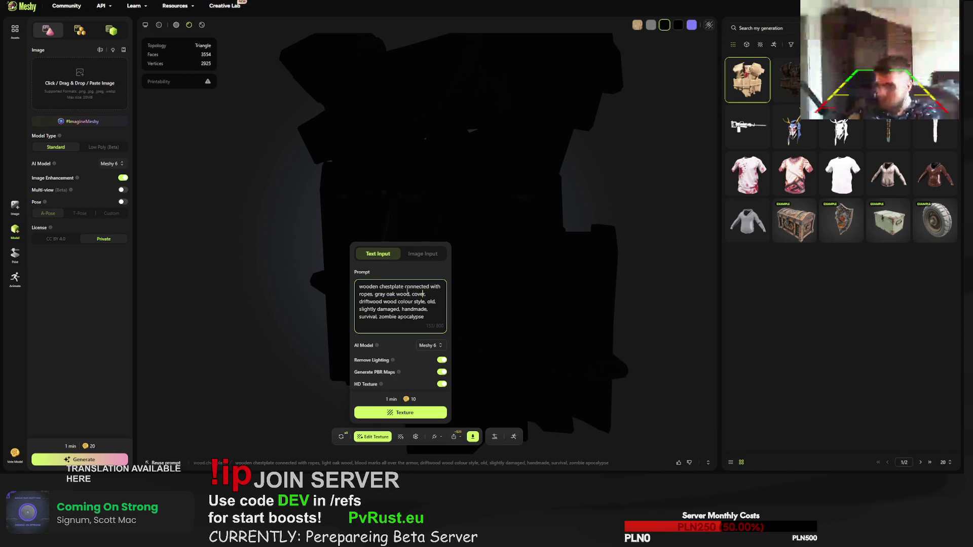
type("lood")
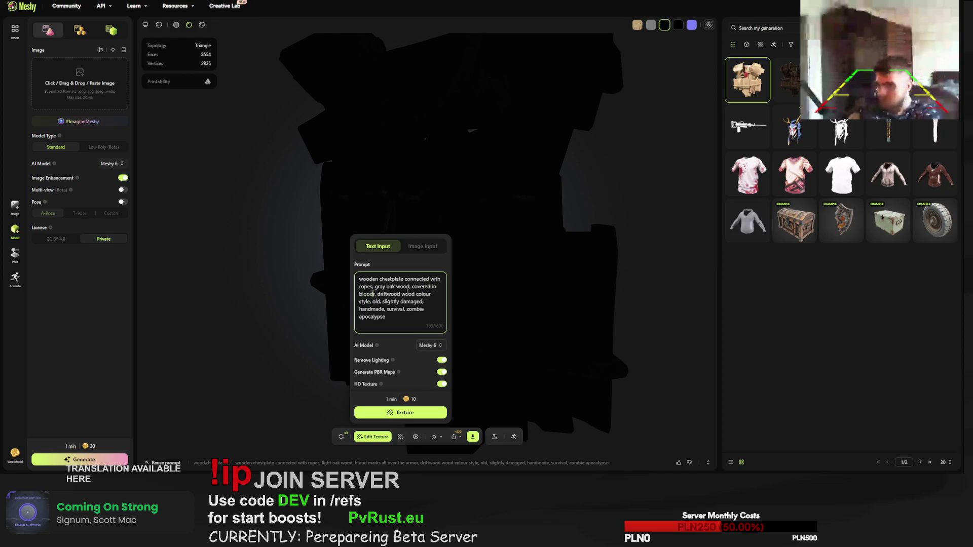
key("BackSpace")
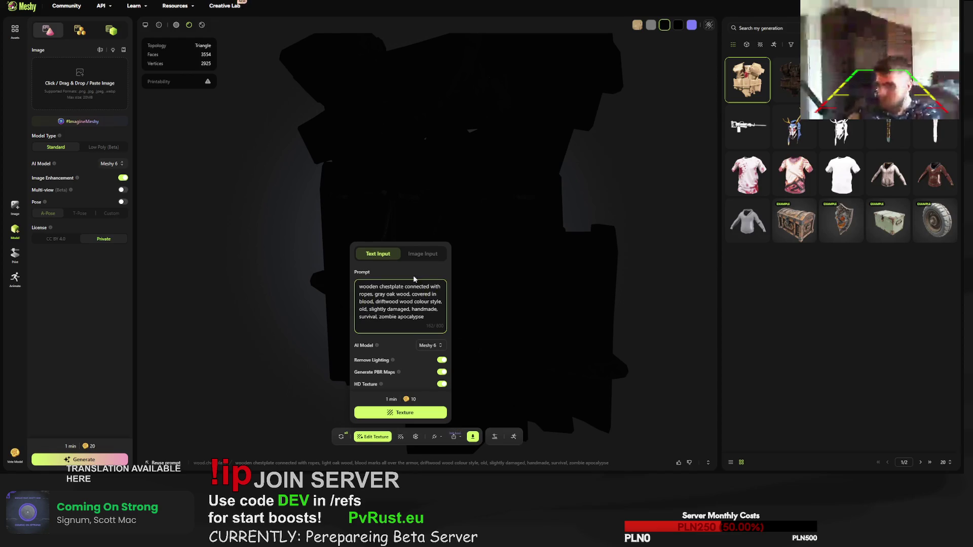
Step: Make it 'gray driftwood', drop 'zombie apocalypse', append ', RUST-game themed, little bit desaturated colours', and generate
left_click(376, 301)
type("gr")
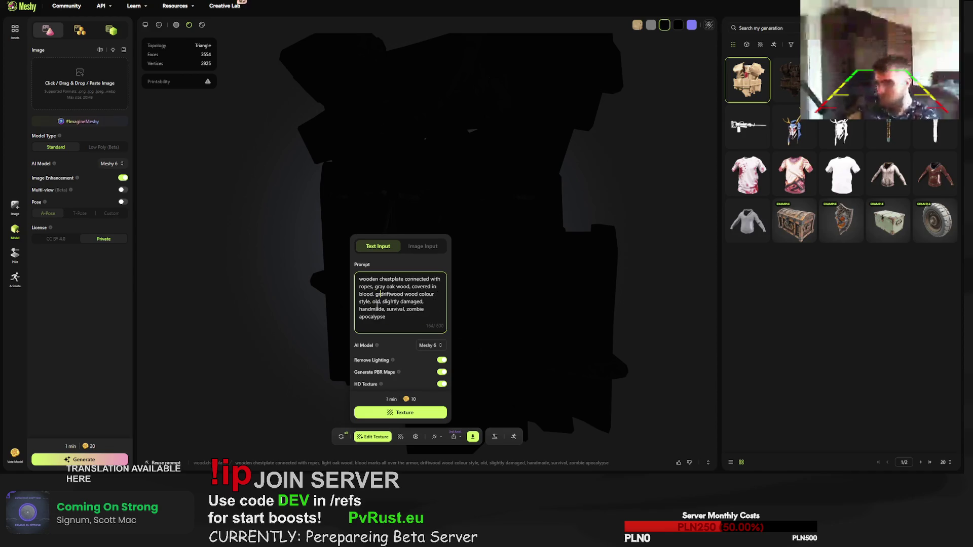
type("ay")
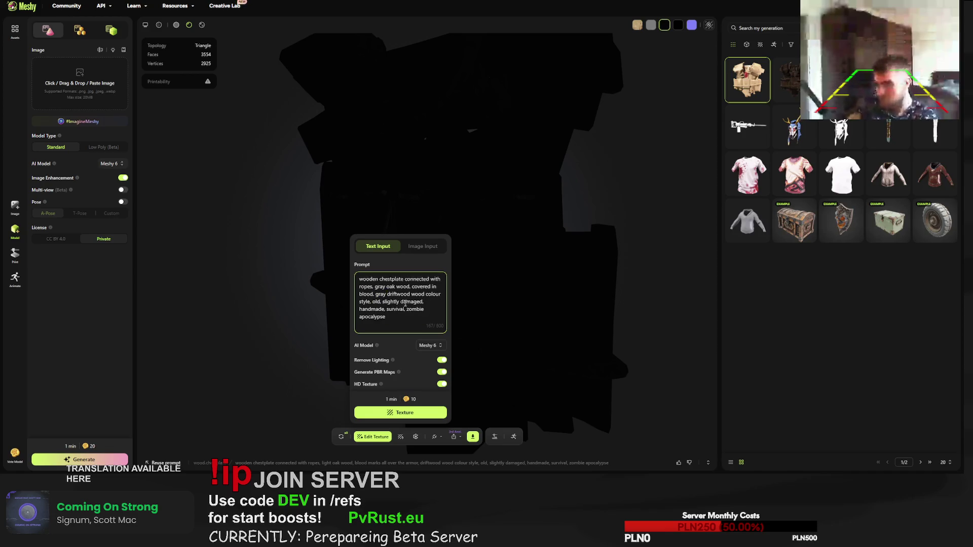
double_click(421, 295)
key("BackSpace")
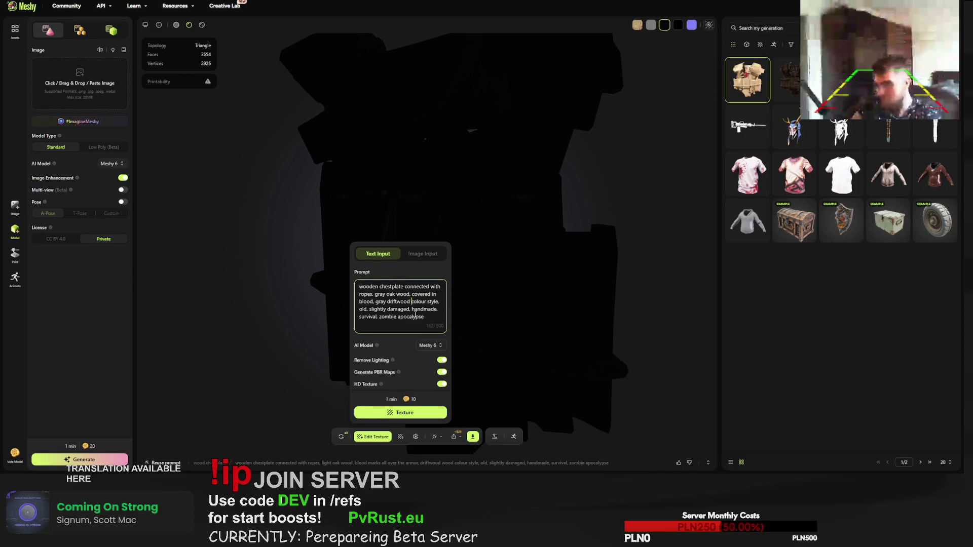
left_click_drag(425, 316, 376, 316)
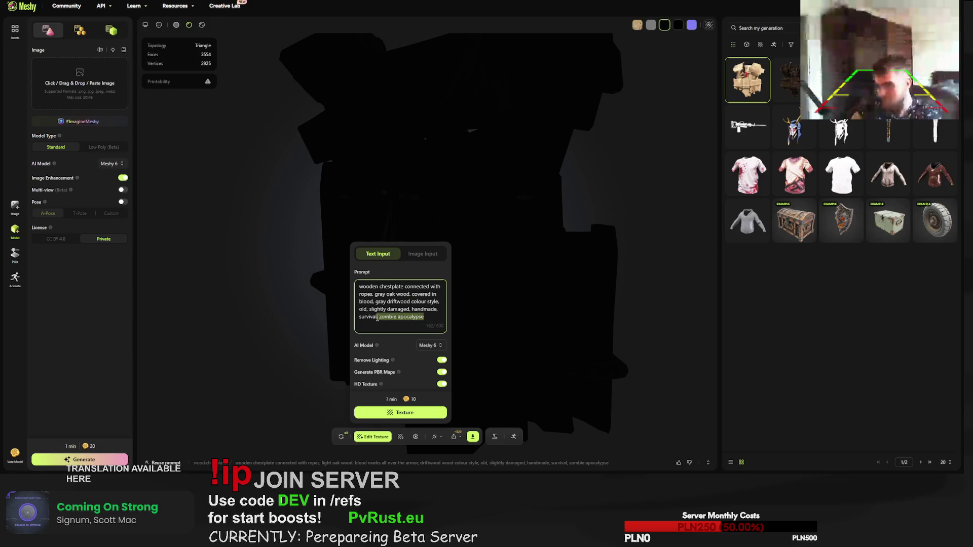
key("BackSpace")
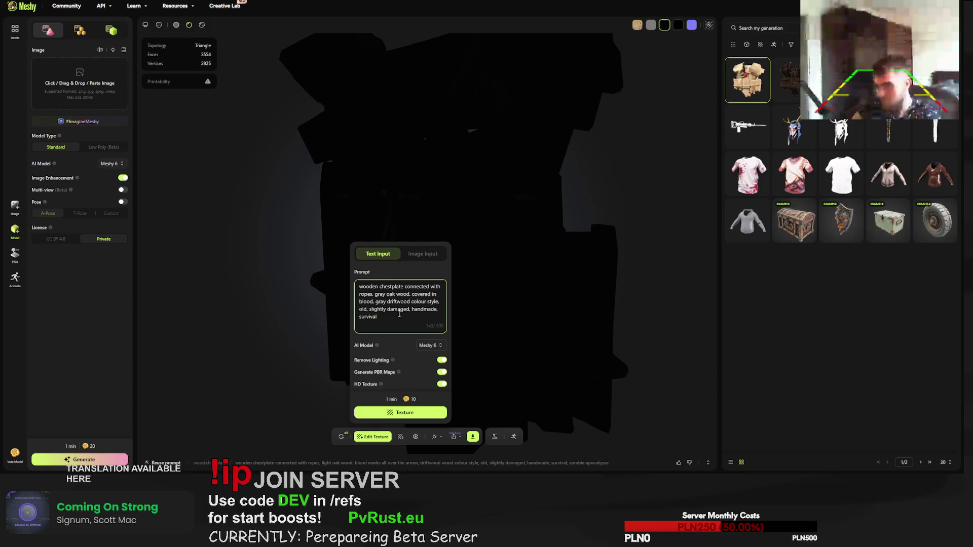
type(", R")
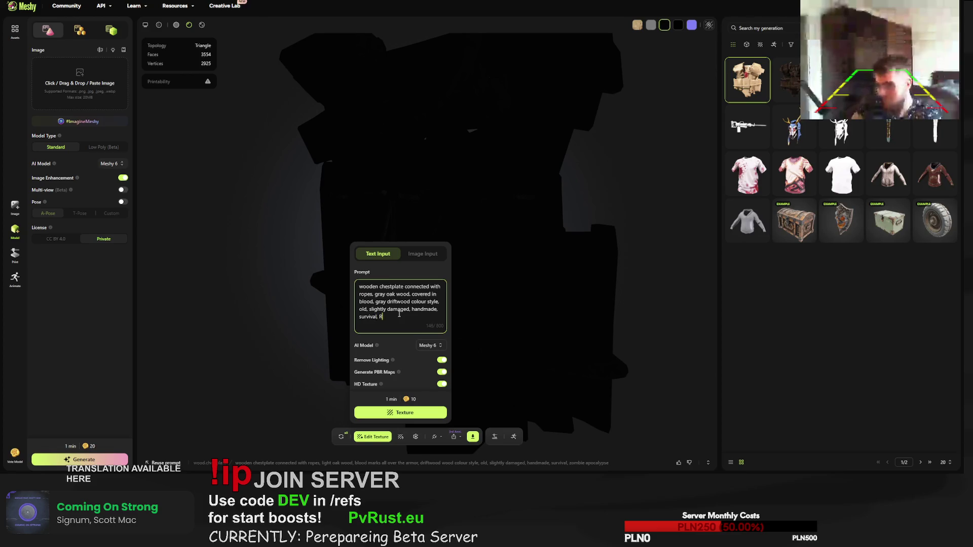
type("UST-game t")
type("hemed")
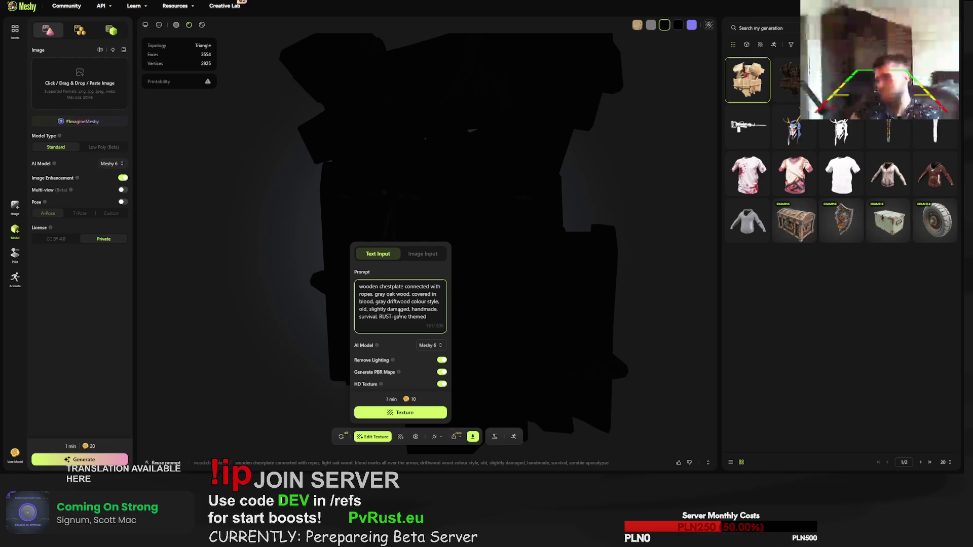
type(", littl")
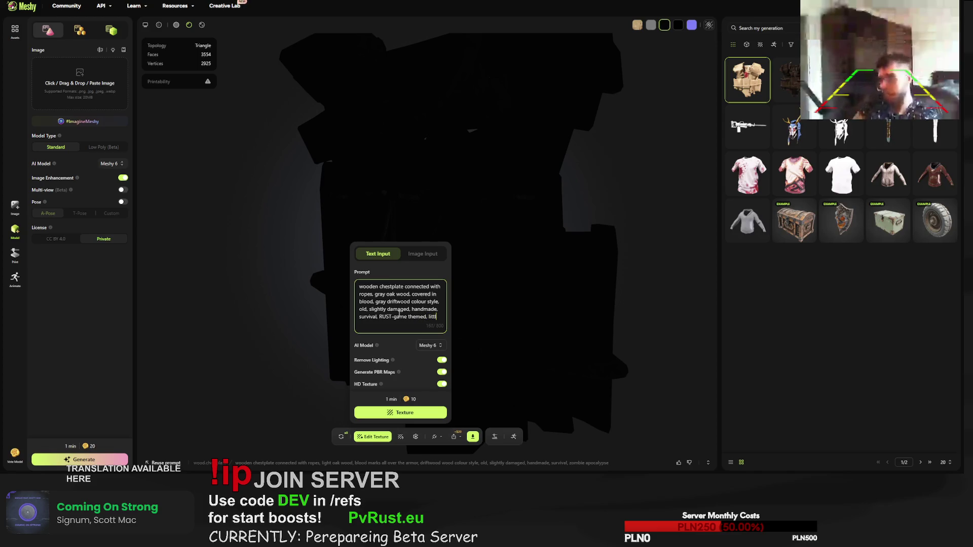
type("e bit desatu")
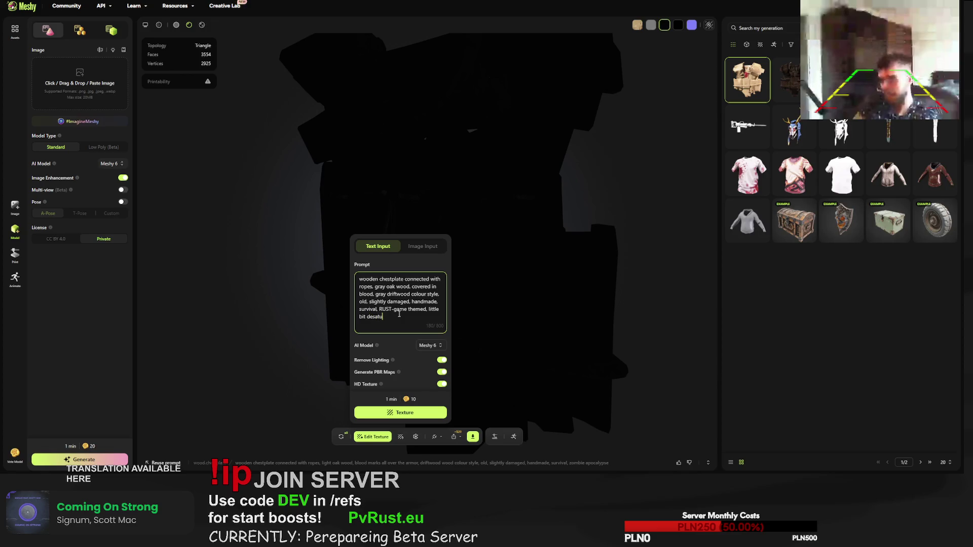
type("rated colours")
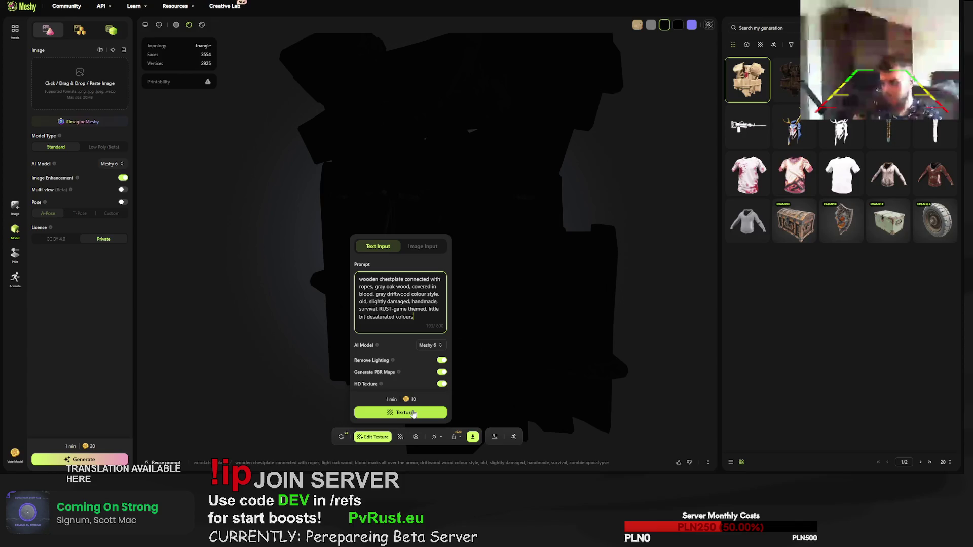
left_click(413, 415)
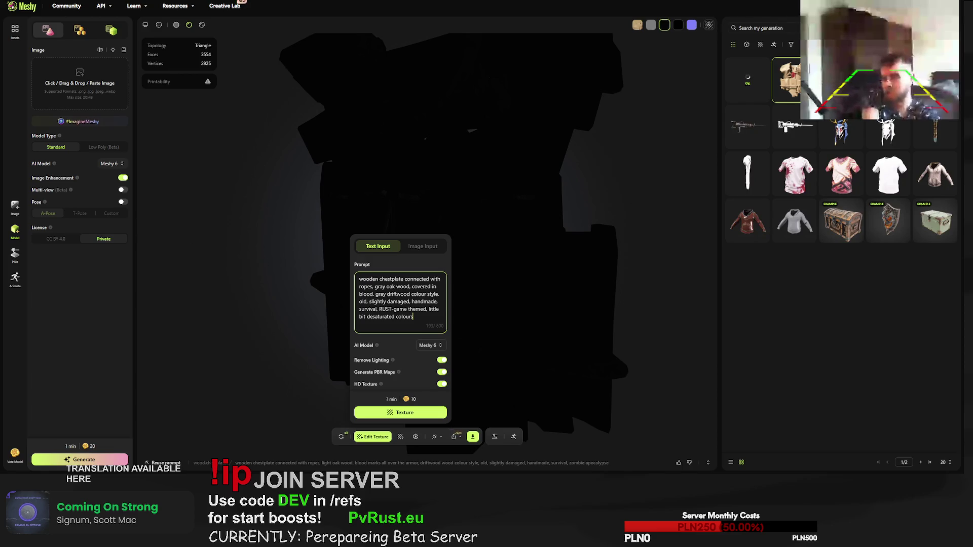
Step: Dismiss the texture prompt panel with Escape, leaving the Upgrade Your Plan pricing showing
key("Escape")
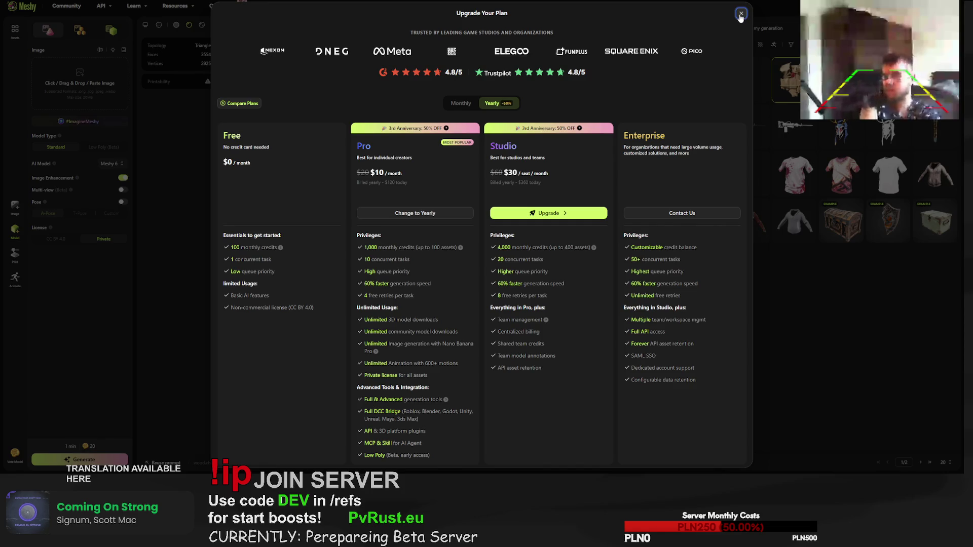
Step: Close the Upgrade Your Plan pricing and wait for the retextured chestplate to load
left_click(741, 14)
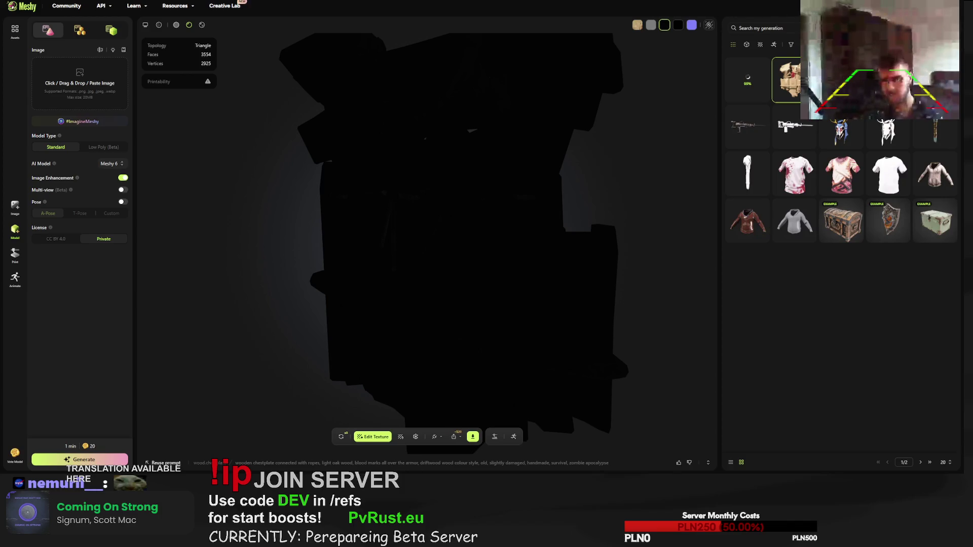
mouse_move(795, 101)
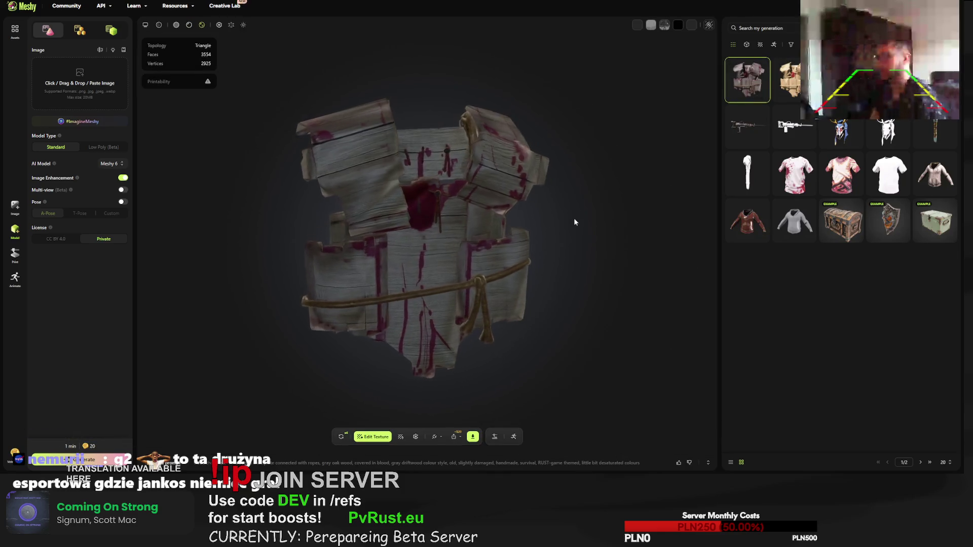
Step: Orbit and zoom in on the grey blood-stained driftwood chestplate, then start uploading a model
mouse_move(573, 216)
left_mouse_down()
mouse_move(384, 231)
mouse_move(339, 219)
mouse_move(354, 205)
mouse_move(329, 160)
mouse_move(483, 183)
mouse_move(524, 164)
mouse_move(427, 184)
mouse_move(428, 211)
mouse_move(478, 215)
mouse_move(485, 235)
mouse_move(398, 263)
mouse_move(454, 251)
mouse_move(606, 252)
mouse_move(661, 238)
mouse_move(660, 166)
mouse_move(605, 152)
mouse_move(469, 205)
mouse_move(506, 227)
mouse_move(399, 245)
mouse_move(495, 257)
mouse_move(462, 250)
left_mouse_up()
scroll(449, 230, "up", 5)
scroll(449, 234, "up", 2)
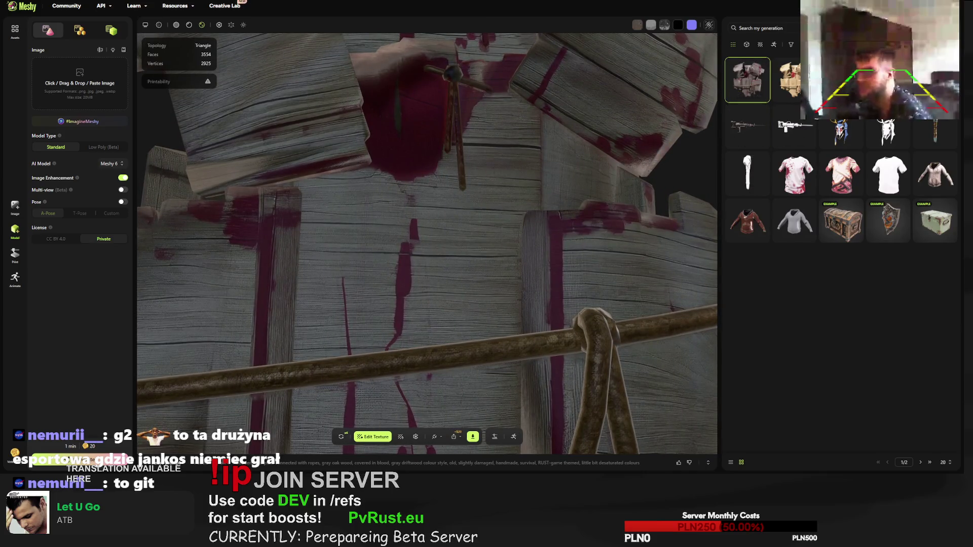
left_click(571, 231)
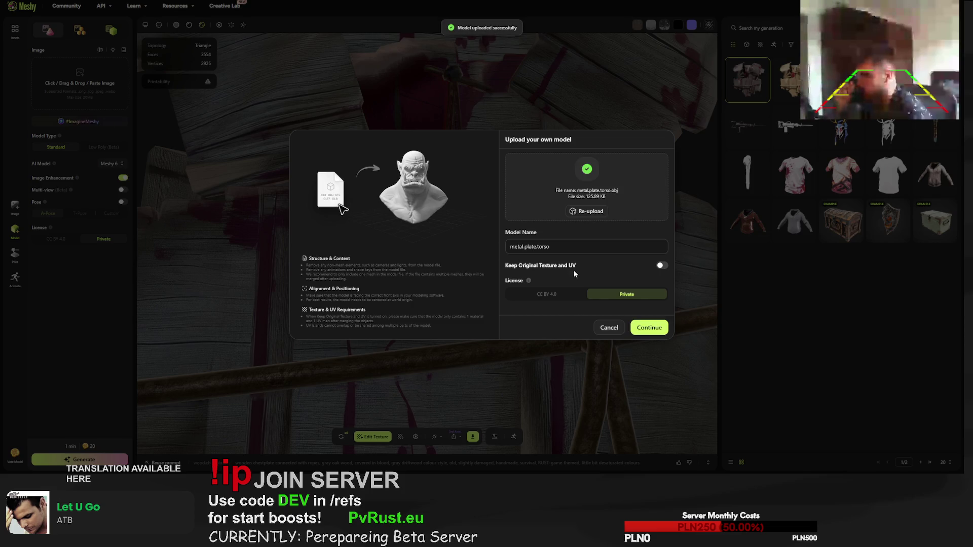
Step: Submit metal.plate.torso.obj as a new task with Keep Original Texture and UV enabled
left_click(660, 267)
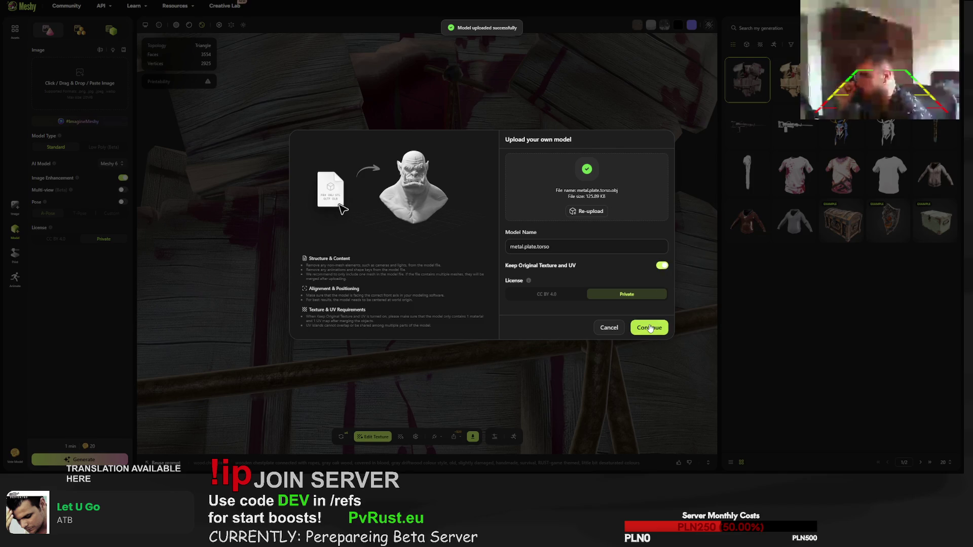
left_click(649, 327)
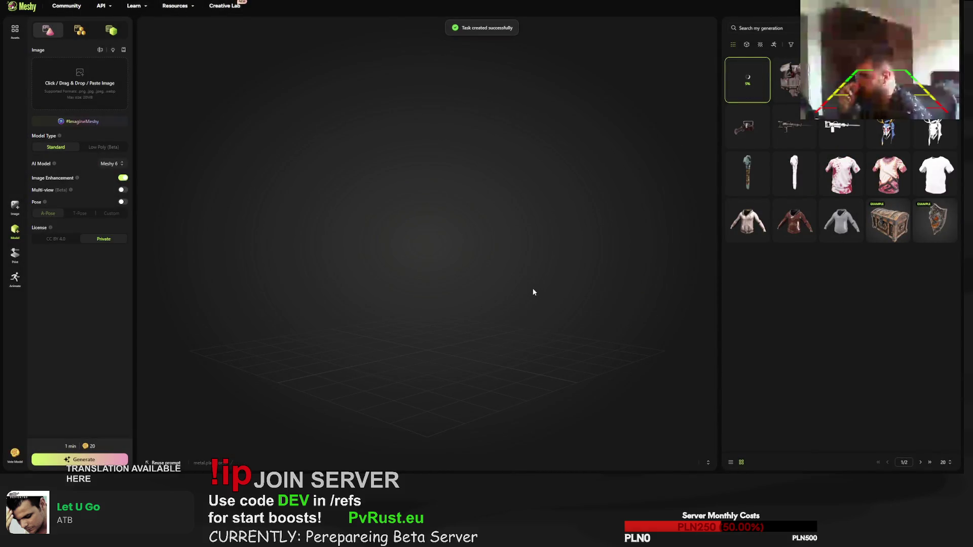